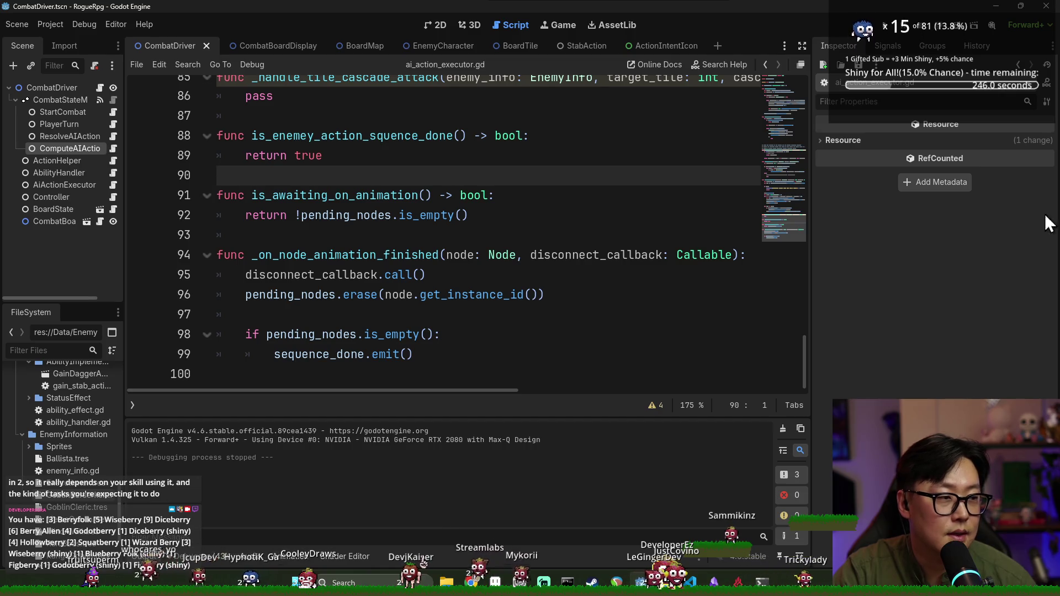
- Review the AoE attack handler script around the line 96 erase call
{"action": "left_click", "coordinate": [439, 294]}
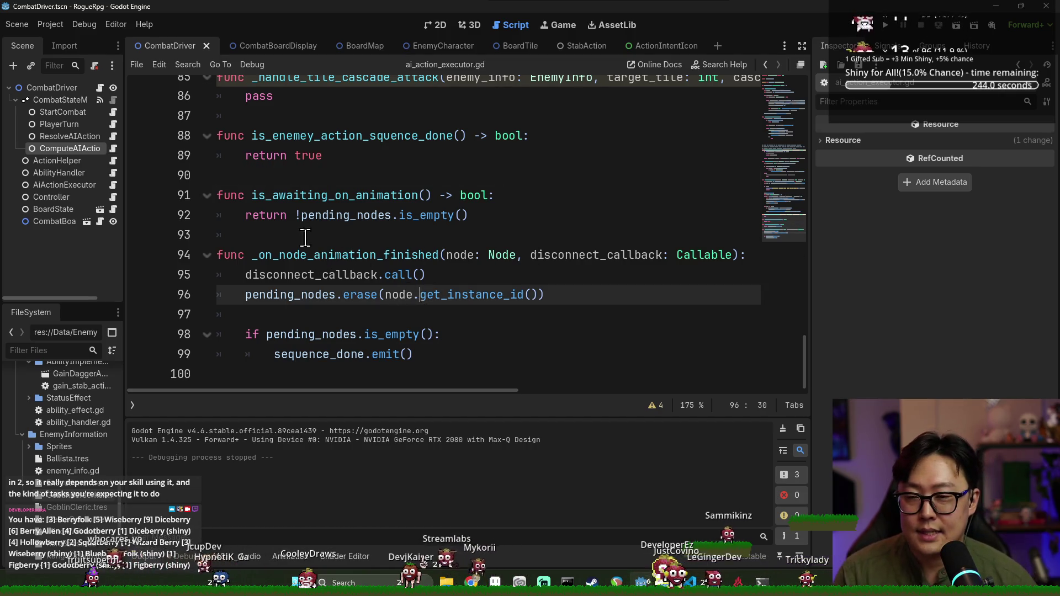
{"action": "scroll", "coordinate": [320, 240], "scroll_direction": "up", "scroll_amount": 4}
{"action": "scroll", "coordinate": [350, 248], "scroll_direction": "up", "scroll_amount": 2}
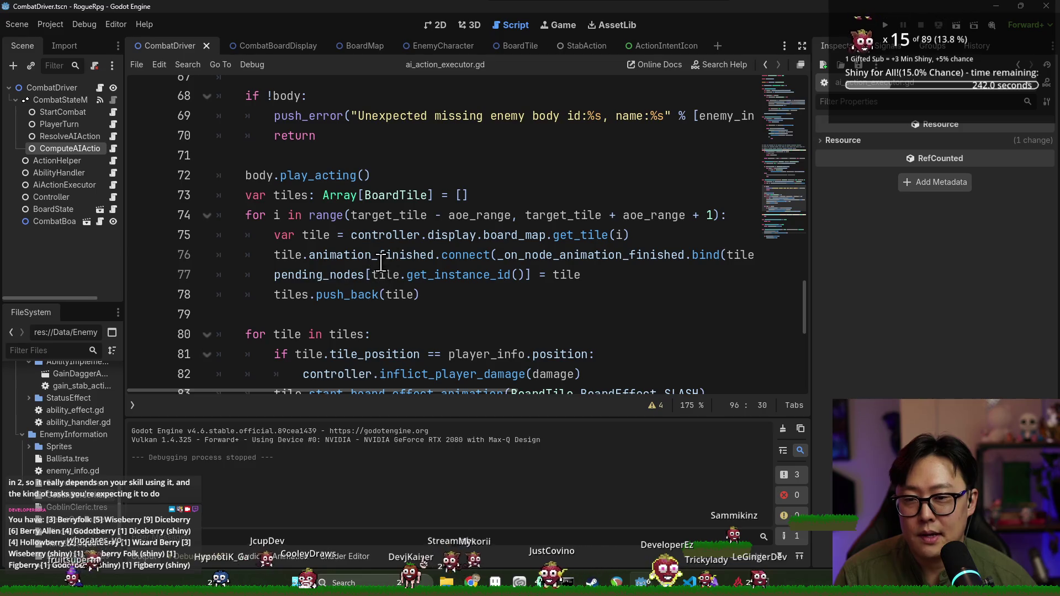
{"action": "scroll", "coordinate": [442, 218], "scroll_direction": "up", "scroll_amount": 2}
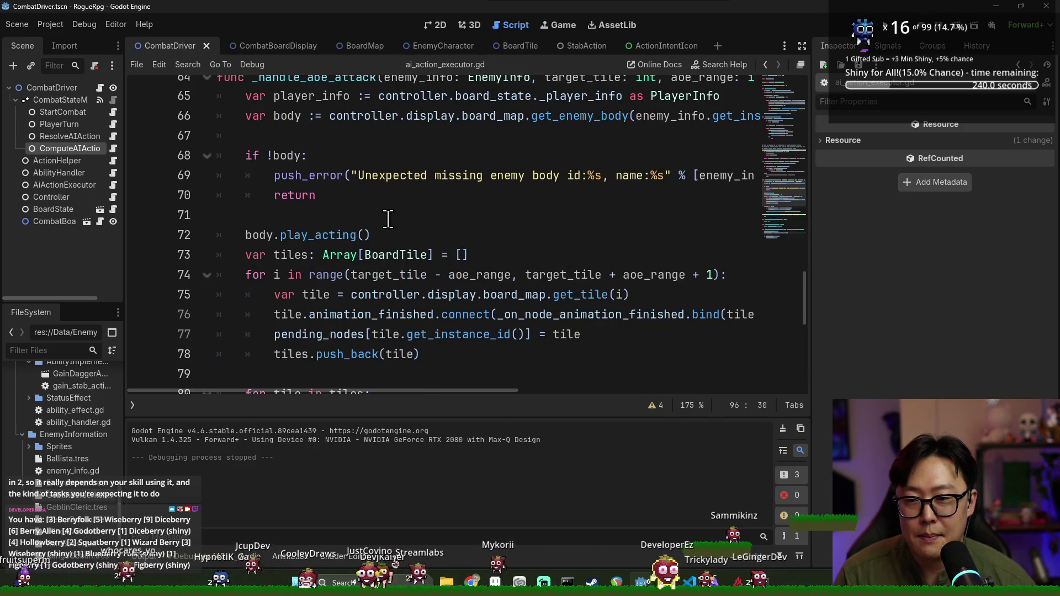
{"action": "scroll", "coordinate": [374, 223], "scroll_direction": "down", "scroll_amount": 3}
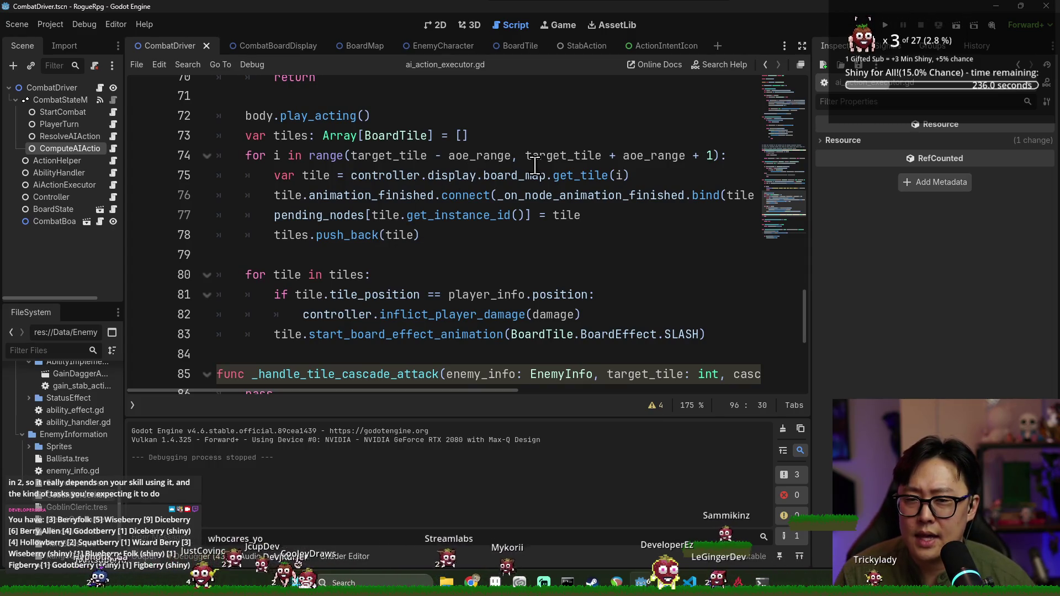
{"action": "scroll", "coordinate": [535, 170], "scroll_direction": "up", "scroll_amount": 2}
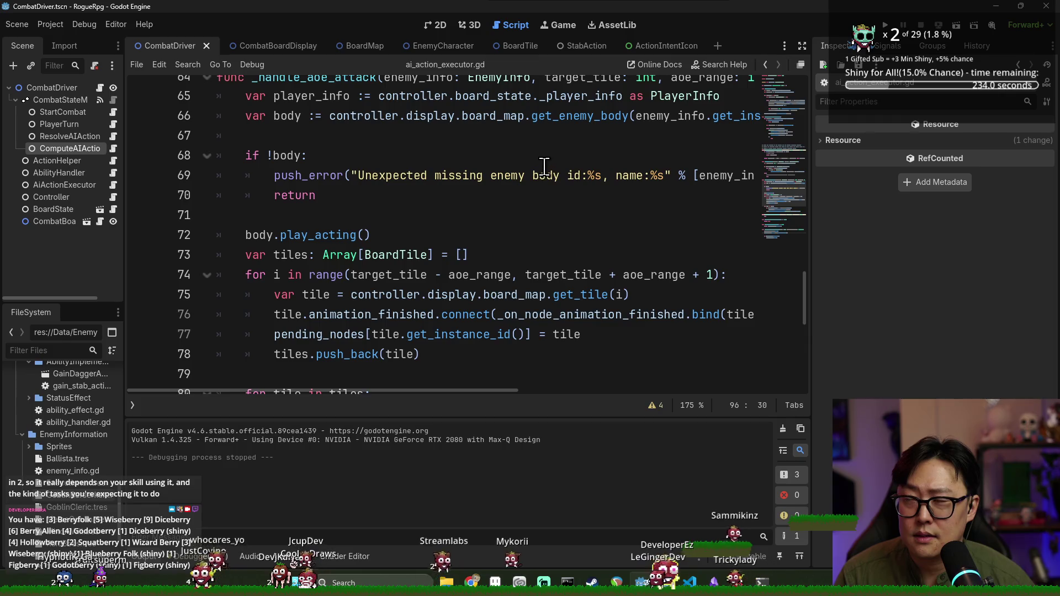
- Run the combat test, use the first ability, move one tile right, and end several turns
{"action": "key", "text": "F5"}
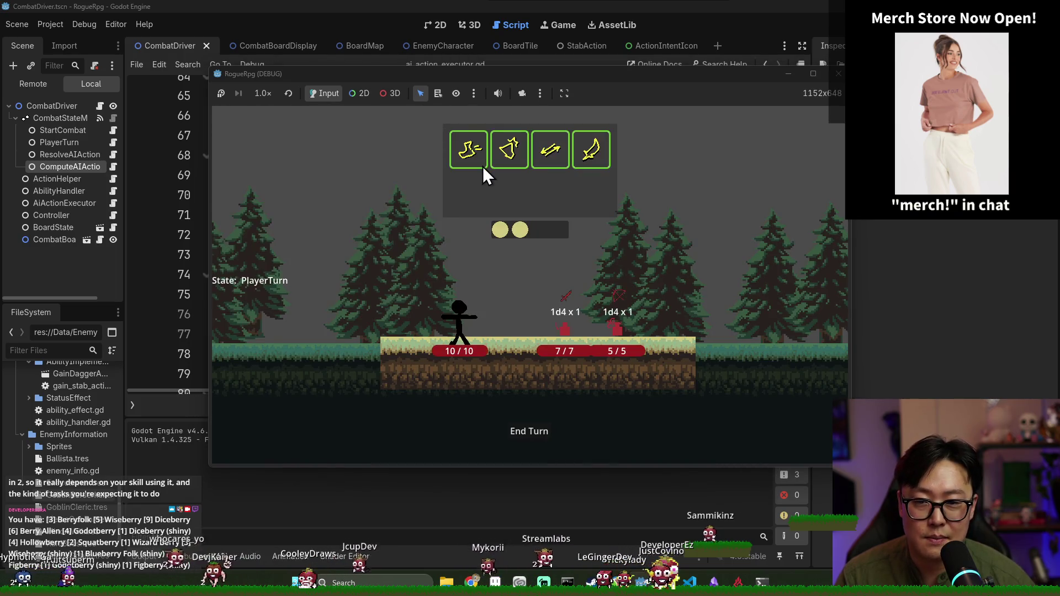
{"action": "left_click", "coordinate": [482, 167]}
{"action": "left_click", "coordinate": [512, 331]}
{"action": "left_click", "coordinate": [531, 433]}
{"action": "left_click", "coordinate": [533, 437]}
{"action": "left_click", "coordinate": [531, 432]}
{"action": "left_click", "coordinate": [532, 432]}
{"action": "left_click", "coordinate": [533, 430]}
{"action": "left_click", "coordinate": [534, 429]}
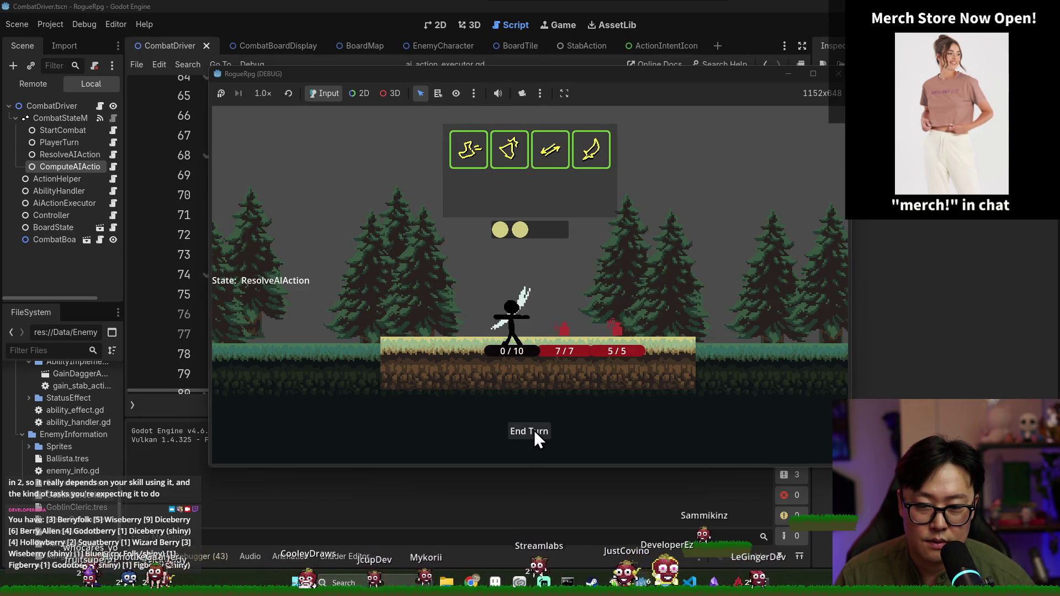
{"action": "left_click", "coordinate": [534, 430]}
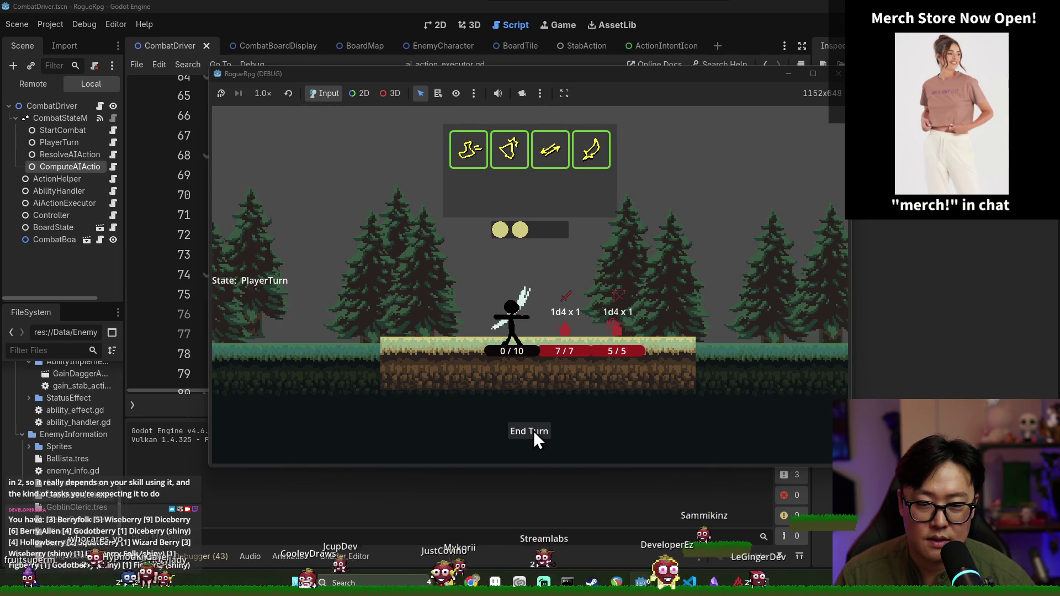
- Shield with the second ability, end turns until HP is 0/10, then close and relaunch
{"action": "left_click", "coordinate": [509, 149]}
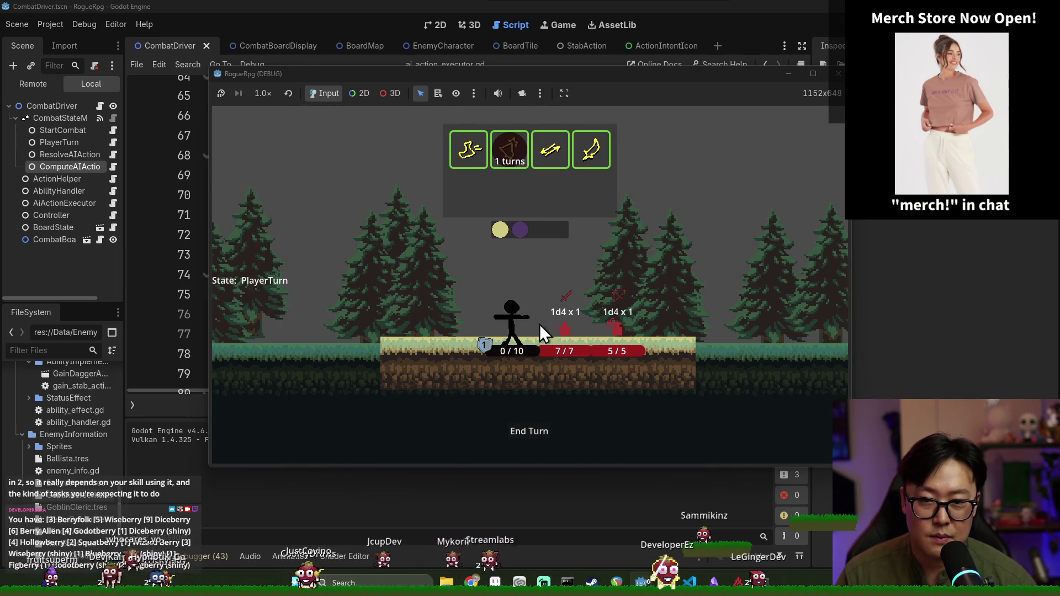
{"action": "left_click", "coordinate": [527, 435]}
{"action": "left_click", "coordinate": [531, 436]}
{"action": "left_click", "coordinate": [536, 433]}
{"action": "left_click", "coordinate": [837, 74]}
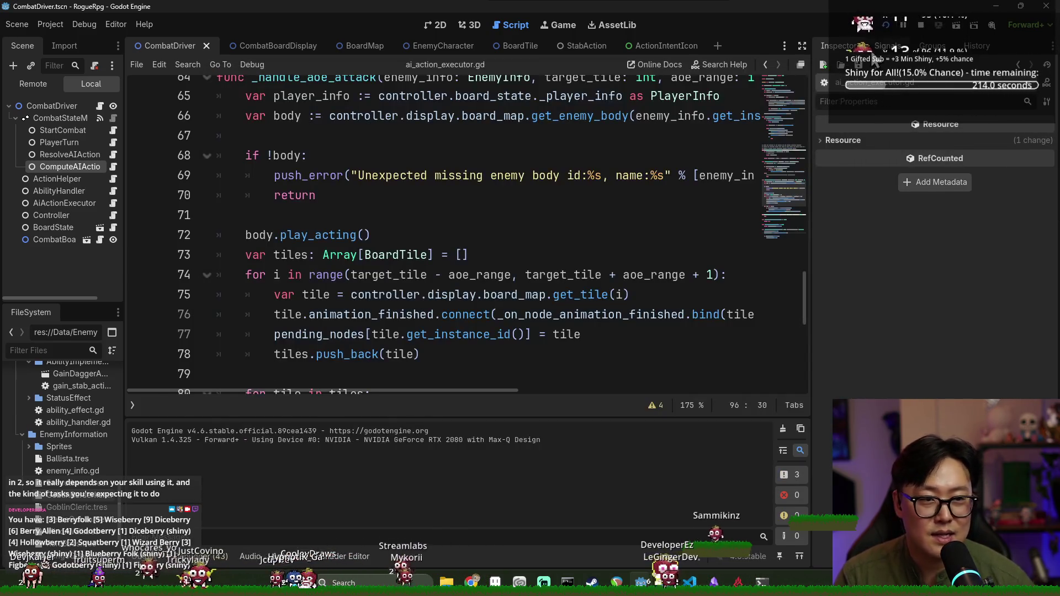
{"action": "key", "text": "alt+Tab"}
{"action": "key", "text": "alt+Tab"}
{"action": "key", "text": "alt+Tab"}
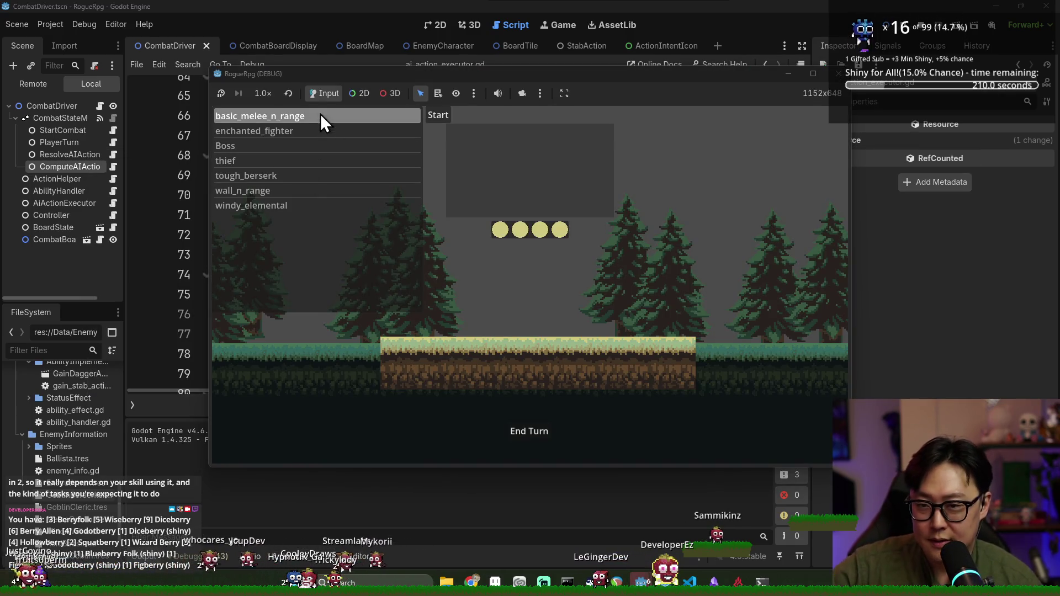
- Play basic_melee_n_range, ending turns until HP reaches 0/10, then close and restart the game
{"action": "left_click", "coordinate": [320, 116]}
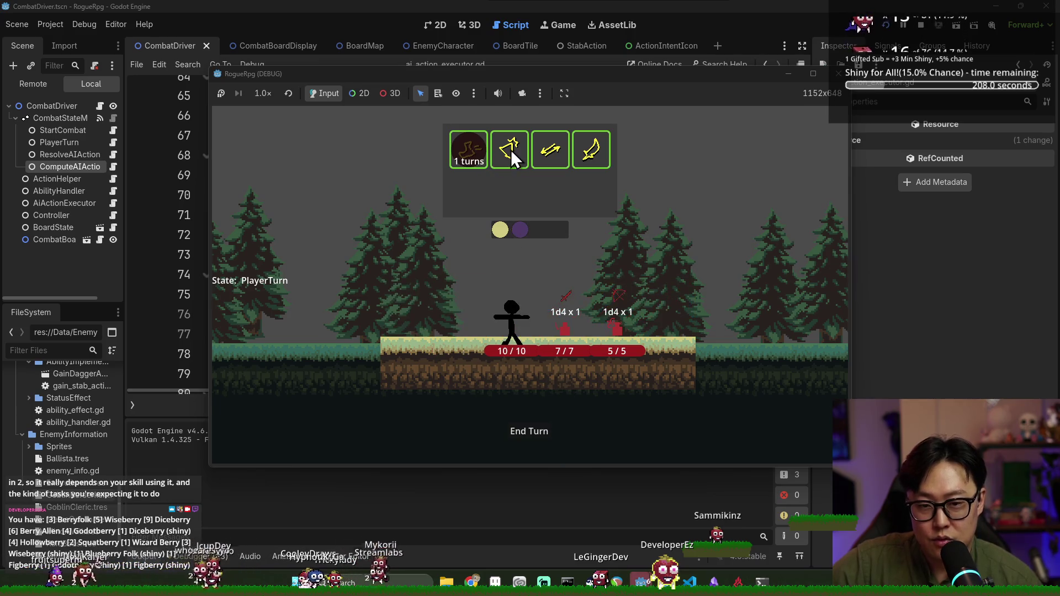
{"action": "left_click", "coordinate": [522, 429]}
{"action": "left_click", "coordinate": [538, 434]}
{"action": "left_click", "coordinate": [535, 435]}
{"action": "left_click", "coordinate": [536, 435]}
{"action": "left_click", "coordinate": [919, 27]}
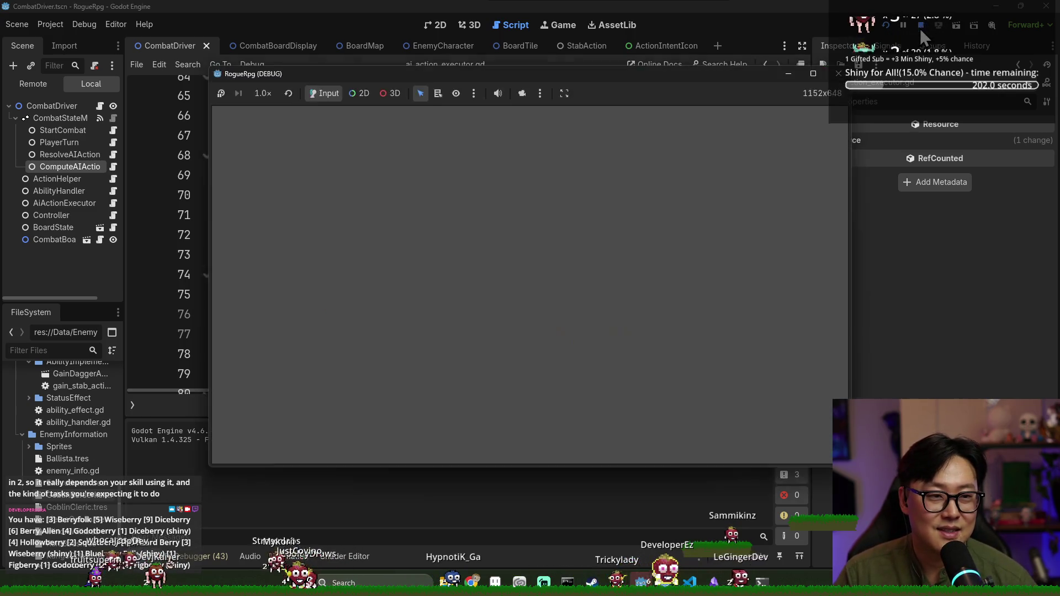
{"action": "left_click", "coordinate": [885, 25]}
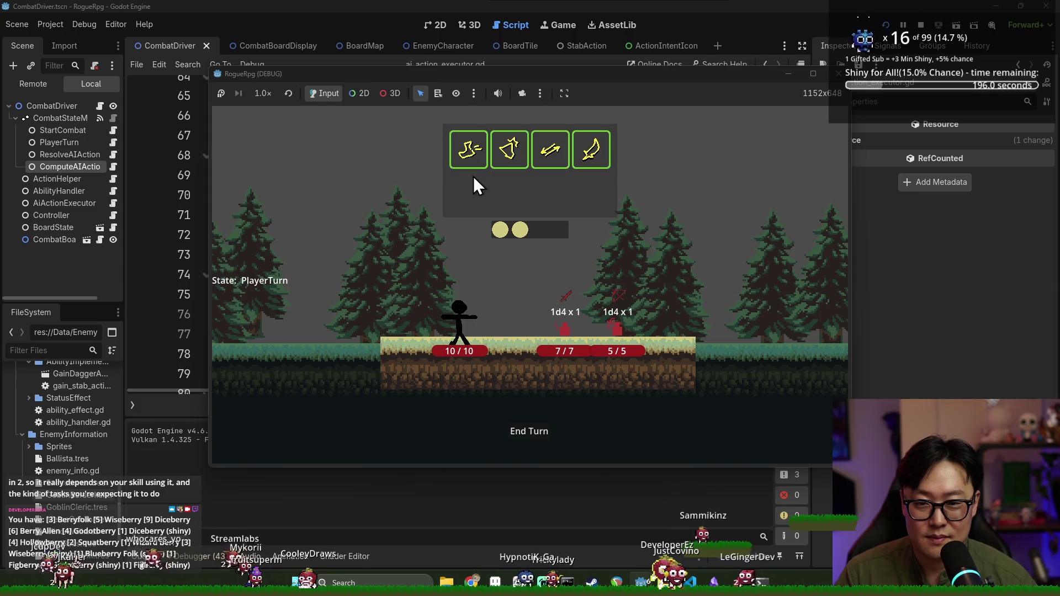
- Use both ability cards, move one tile right, end turns until defeated, and stop the game
{"action": "left_click", "coordinate": [469, 157]}
{"action": "left_click", "coordinate": [510, 310]}
{"action": "left_click", "coordinate": [531, 431]}
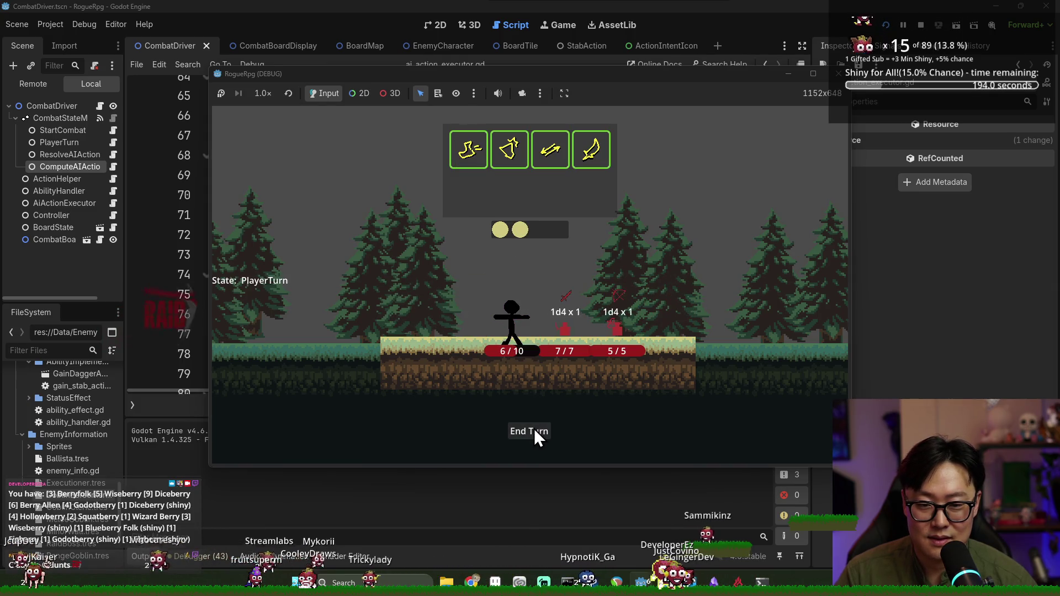
{"action": "left_click", "coordinate": [510, 149]}
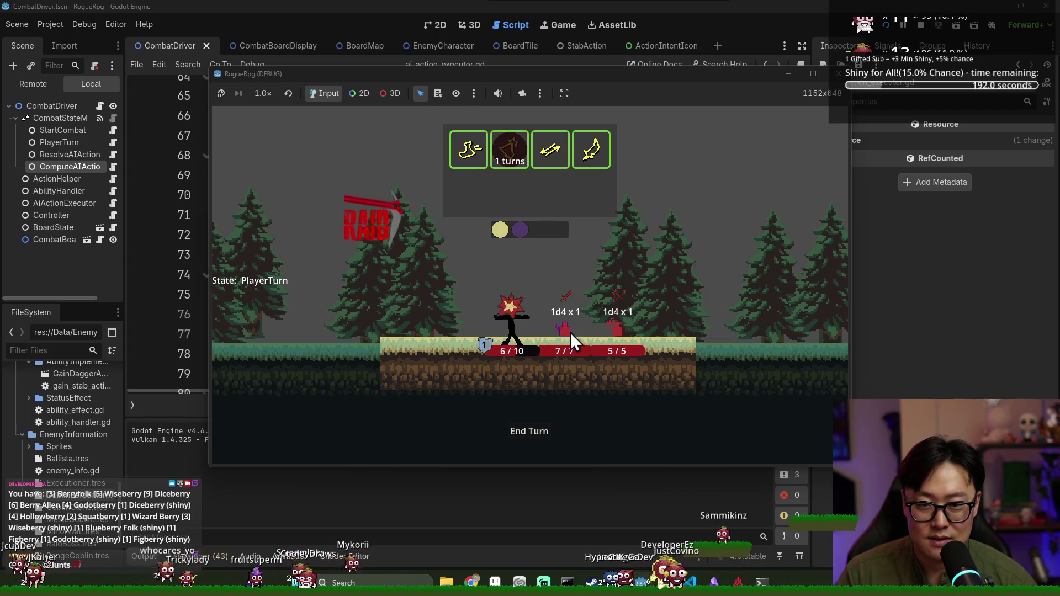
{"action": "left_click", "coordinate": [538, 433]}
{"action": "left_click", "coordinate": [538, 433]}
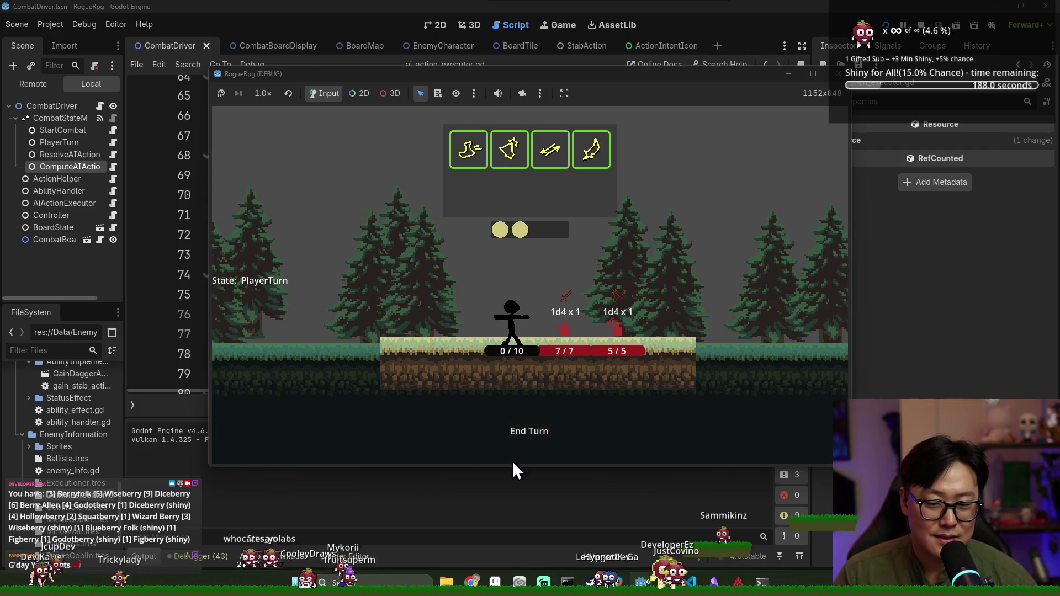
{"action": "left_click", "coordinate": [528, 430]}
{"action": "left_click", "coordinate": [919, 24]}
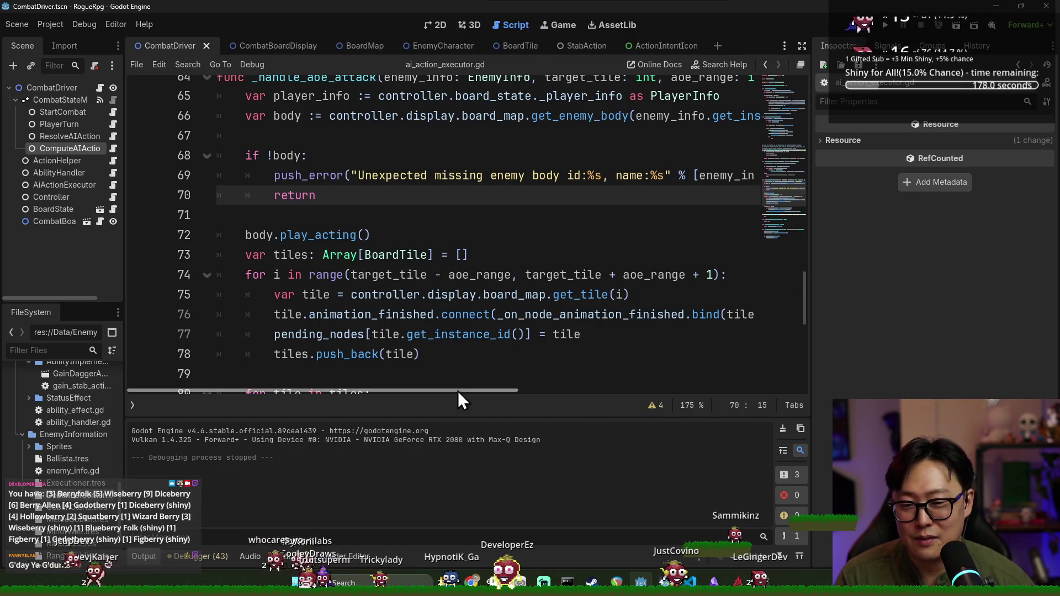
{"action": "key", "text": "super+Tab"}
- Review the Implement Armor and Combat Demo From Tester issues, then return to the issue list
{"action": "left_click", "coordinate": [413, 253]}
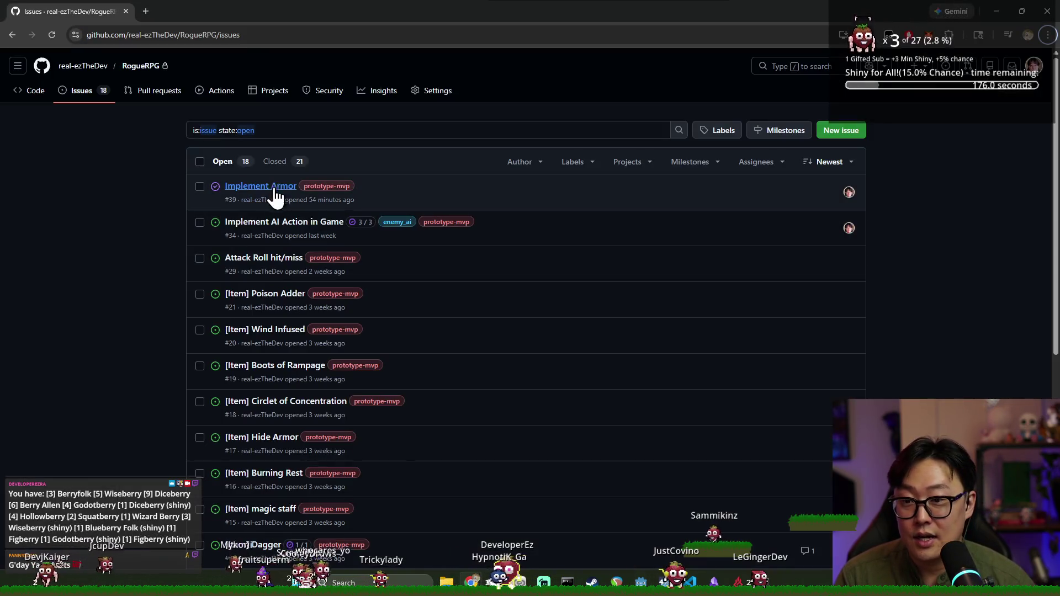
{"action": "left_click", "coordinate": [262, 190]}
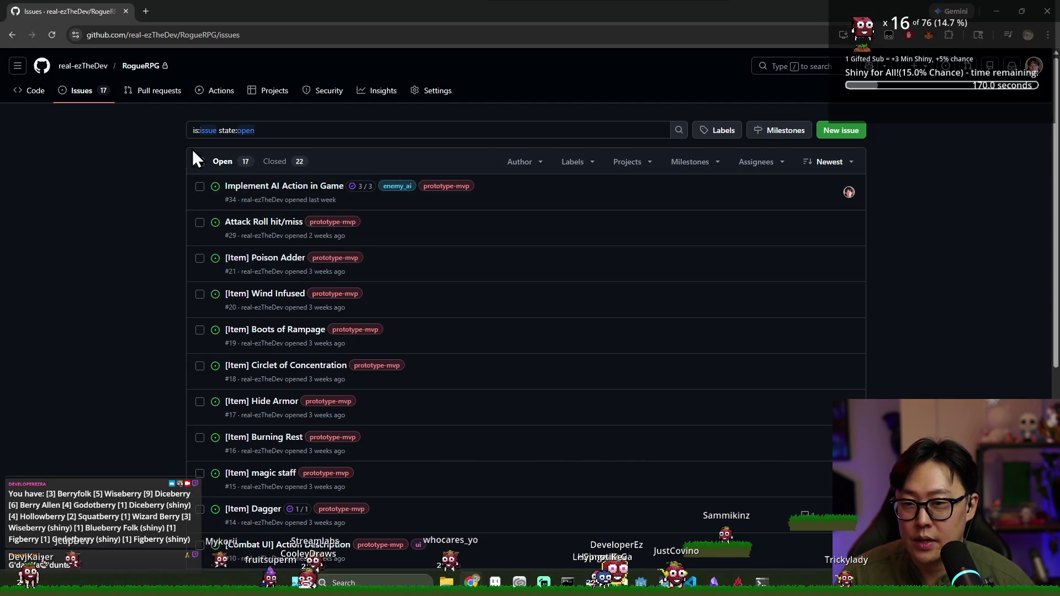
{"action": "scroll", "coordinate": [414, 210], "scroll_direction": "down", "scroll_amount": 5}
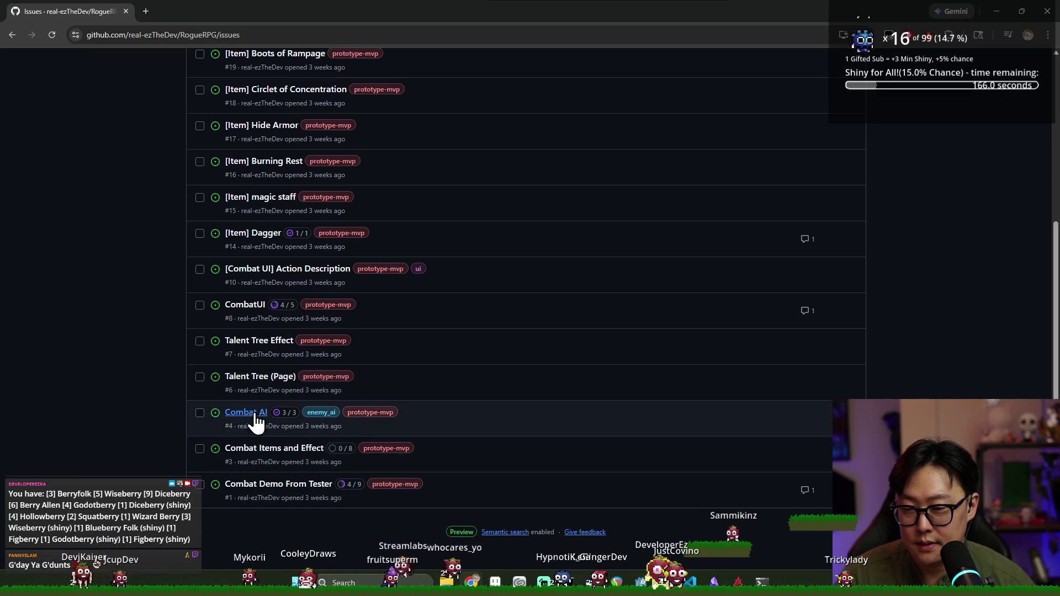
{"action": "left_click", "coordinate": [279, 485]}
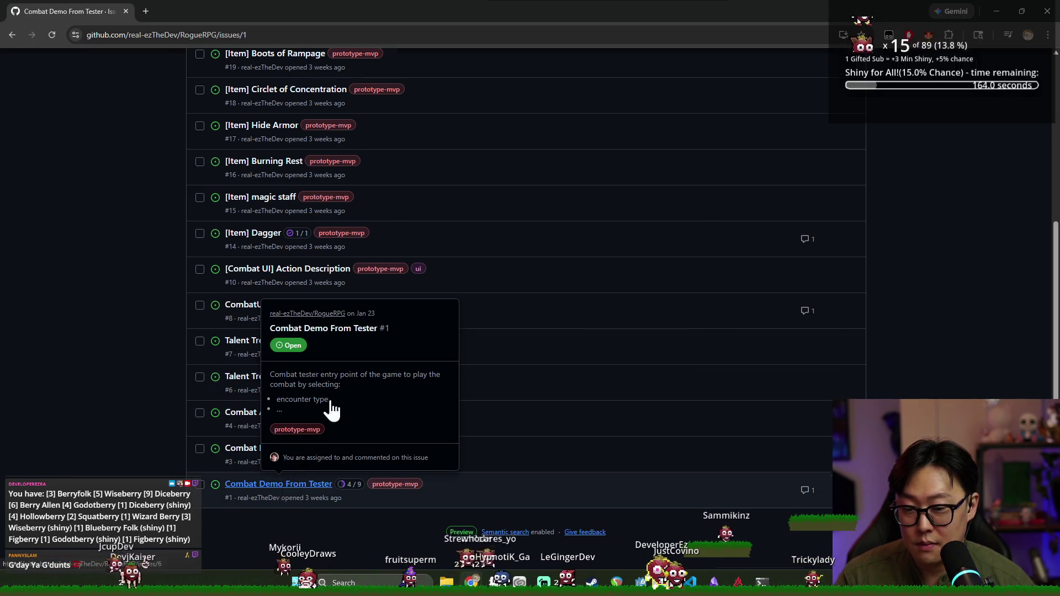
{"action": "scroll", "coordinate": [387, 337], "scroll_direction": "down", "scroll_amount": 2}
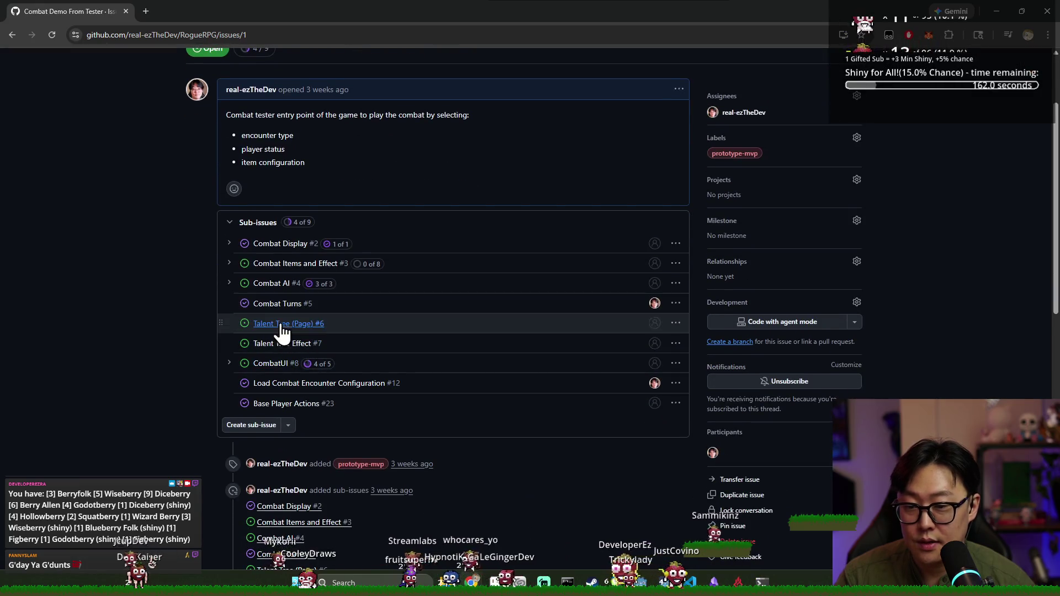
{"action": "scroll", "coordinate": [221, 151], "scroll_direction": "up", "scroll_amount": 2}
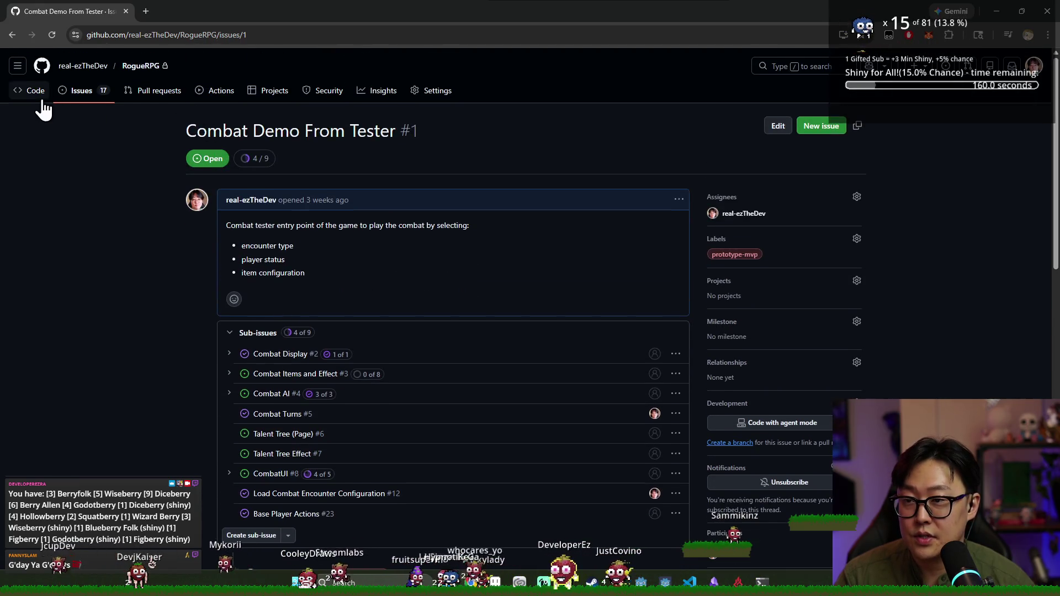
{"action": "left_click", "coordinate": [79, 98]}
{"action": "type", "text": "Victory/Defeat Condition"}
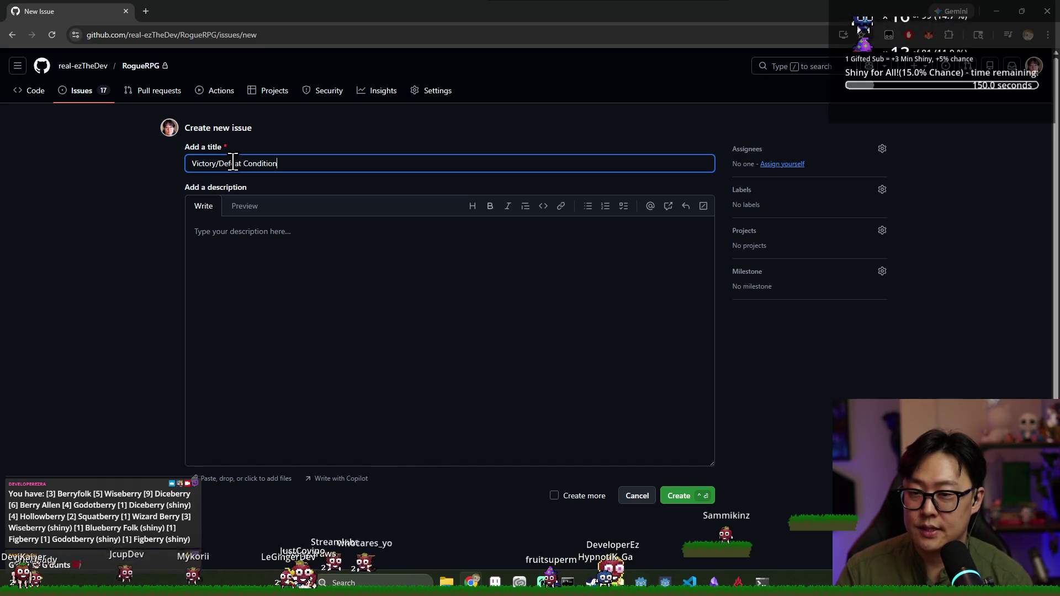
- Finish the 'Victory/Defeat Condition' title and write the restart description
{"action": "left_click", "coordinate": [310, 282]}
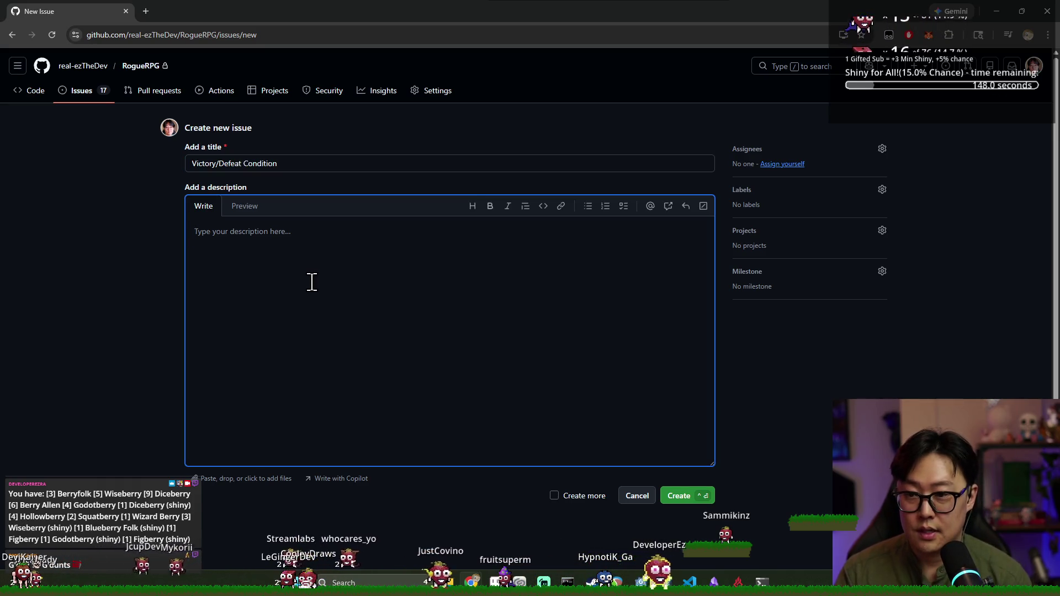
{"action": "type", "text": "Victory condition triggers restart as well."}
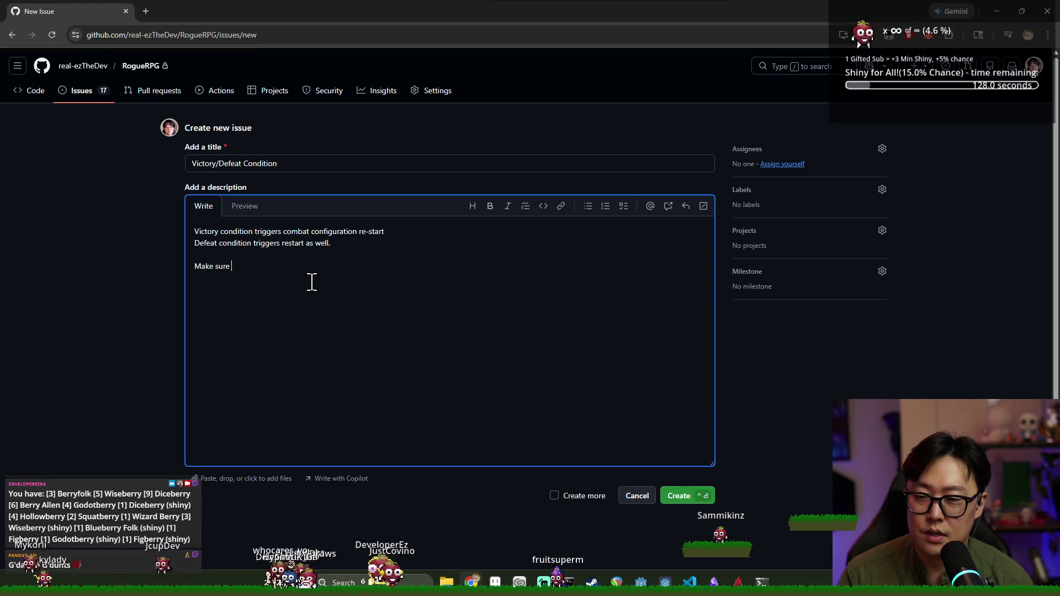
{"action": "type", "text": "is sing"}
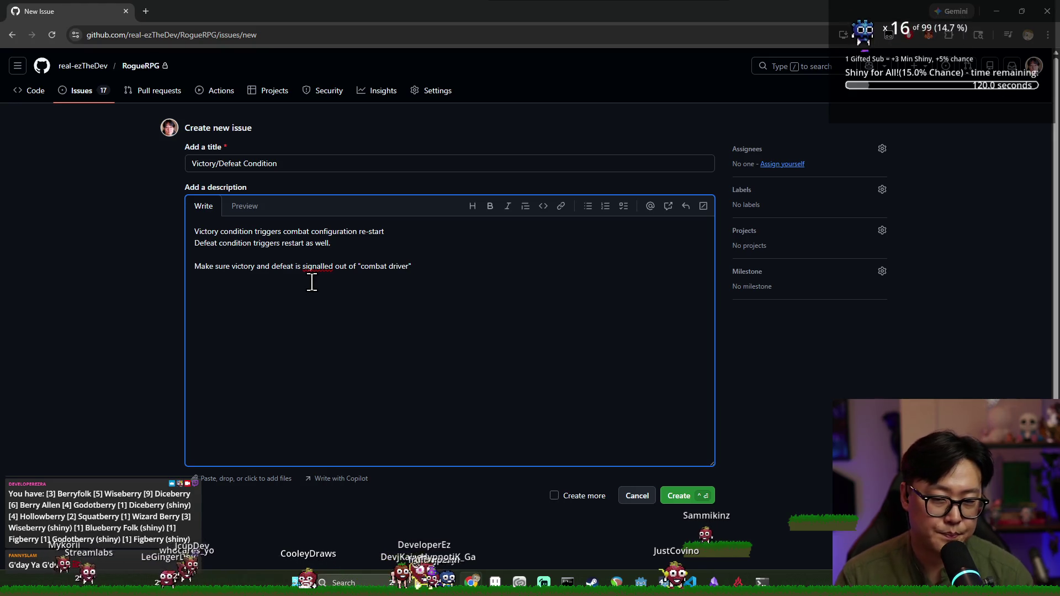
{"action": "left_click", "coordinate": [780, 201]}
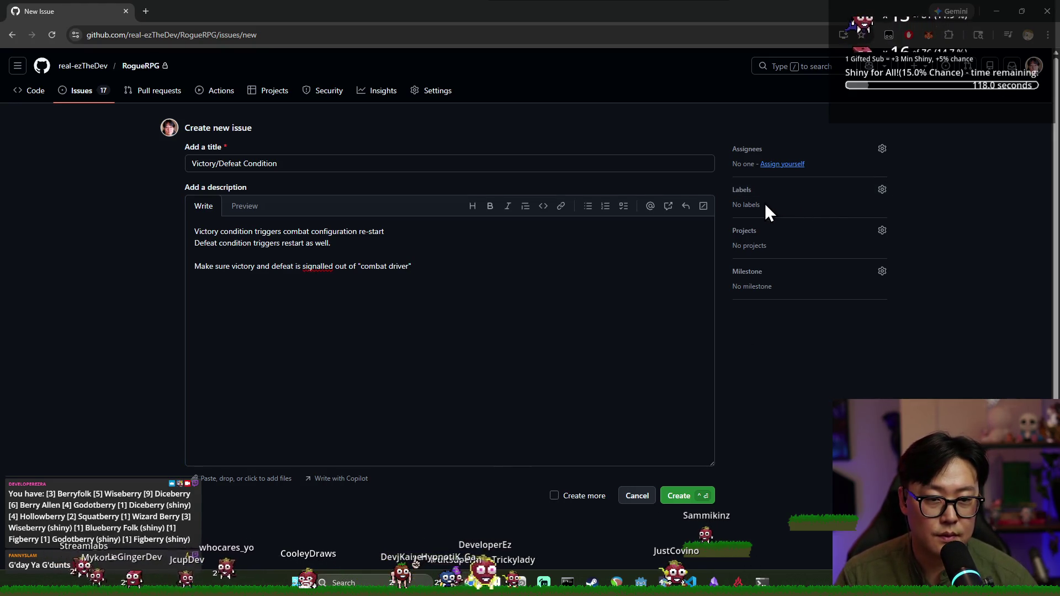
- Add the prototype-mvp label, assign yourself, and create the issue
{"action": "left_click", "coordinate": [749, 193]}
{"action": "scroll", "coordinate": [798, 321], "scroll_direction": "down", "scroll_amount": 3}
{"action": "left_click", "coordinate": [795, 307]}
{"action": "left_click", "coordinate": [955, 182]}
{"action": "left_click", "coordinate": [782, 164]}
{"action": "left_click", "coordinate": [676, 494]}
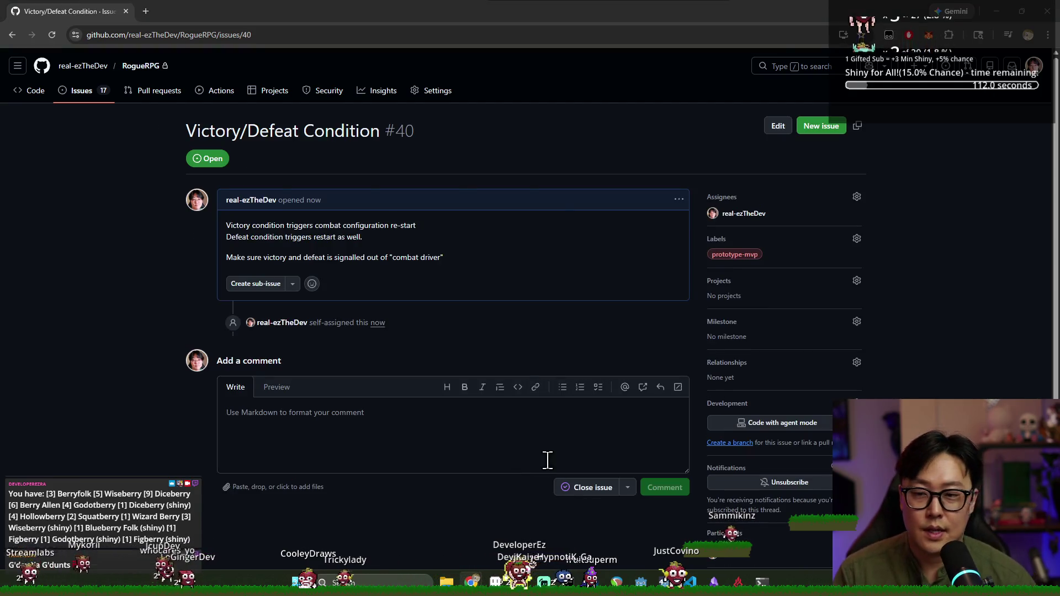
{"action": "key", "text": "alt+Tab"}
- Clear the output log and inspect the inflict_player_damage line and ResolveAIAction node
{"action": "left_click", "coordinate": [436, 256]}
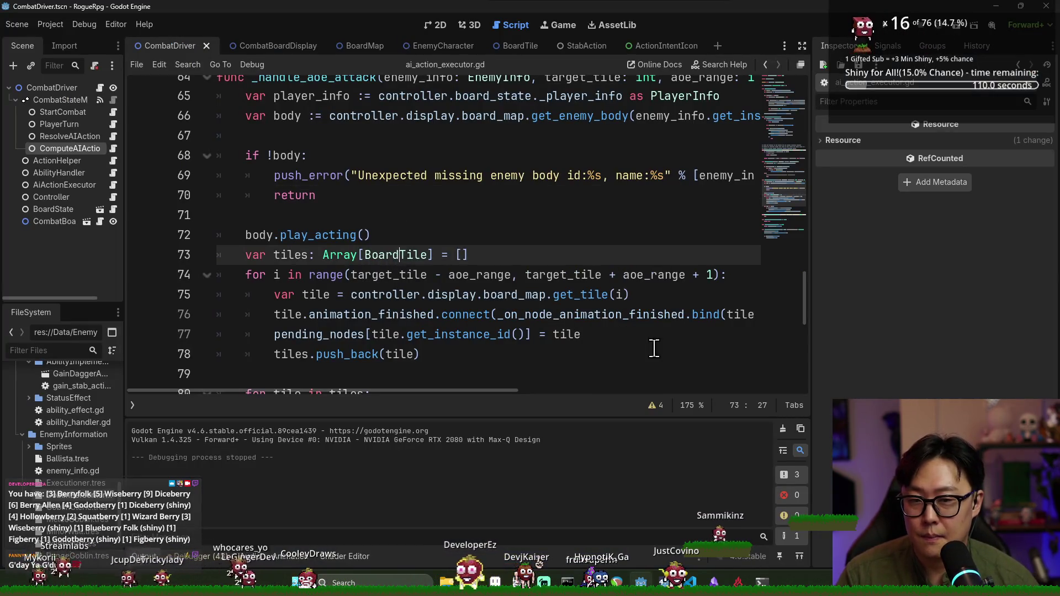
{"action": "left_click", "coordinate": [783, 429]}
{"action": "scroll", "coordinate": [473, 381], "scroll_direction": "down", "scroll_amount": 2}
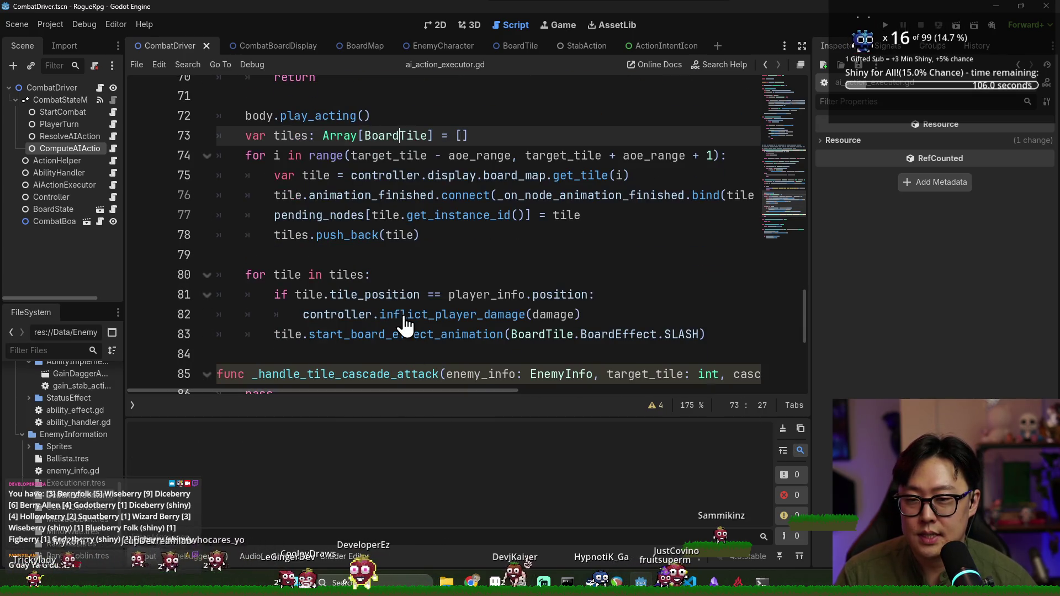
{"action": "left_click", "coordinate": [352, 311]}
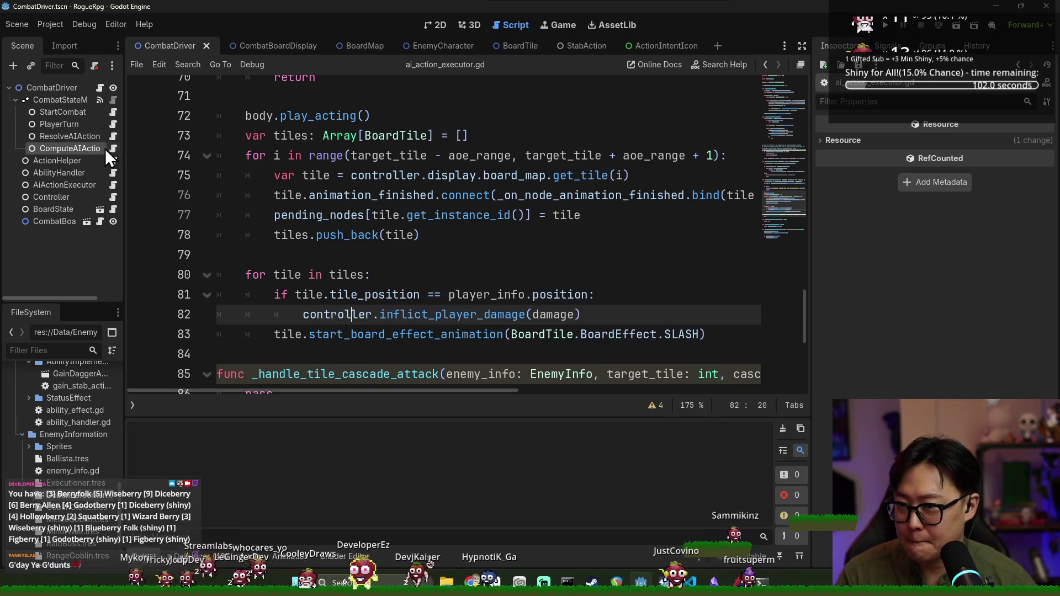
{"action": "left_click", "coordinate": [90, 135]}
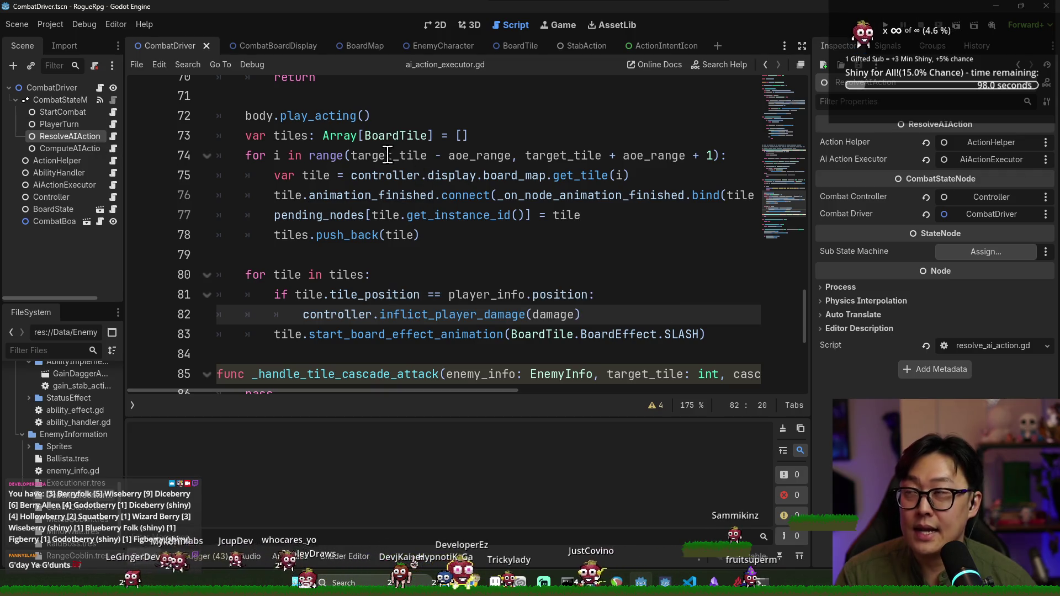
- Add a plain Node named Defeat as a child of CombatStateMachine
{"action": "left_click", "coordinate": [78, 101]}
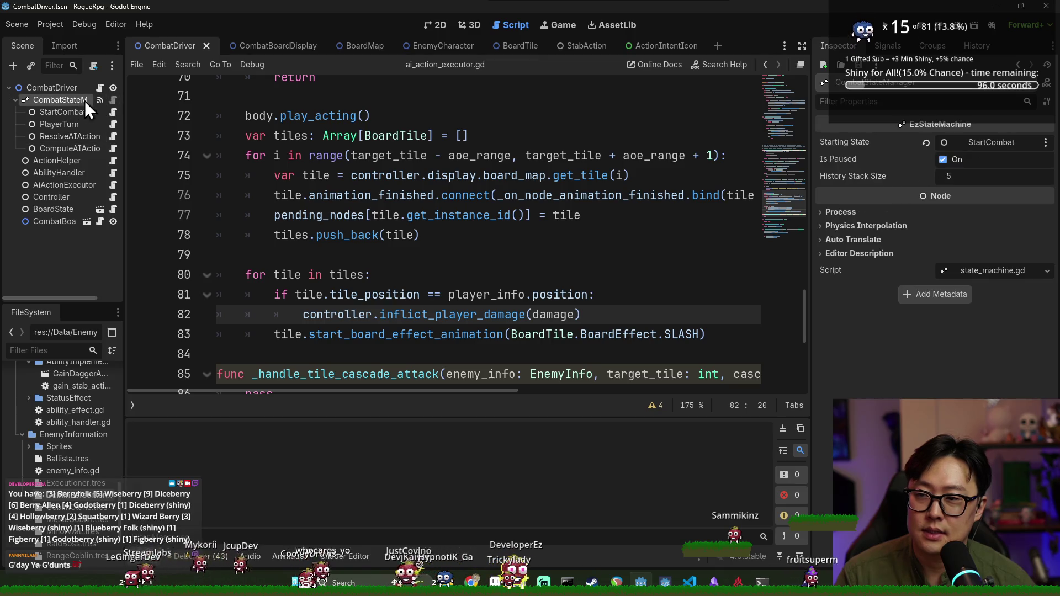
{"action": "right_click", "coordinate": [85, 102]}
{"action": "left_click", "coordinate": [126, 132]}
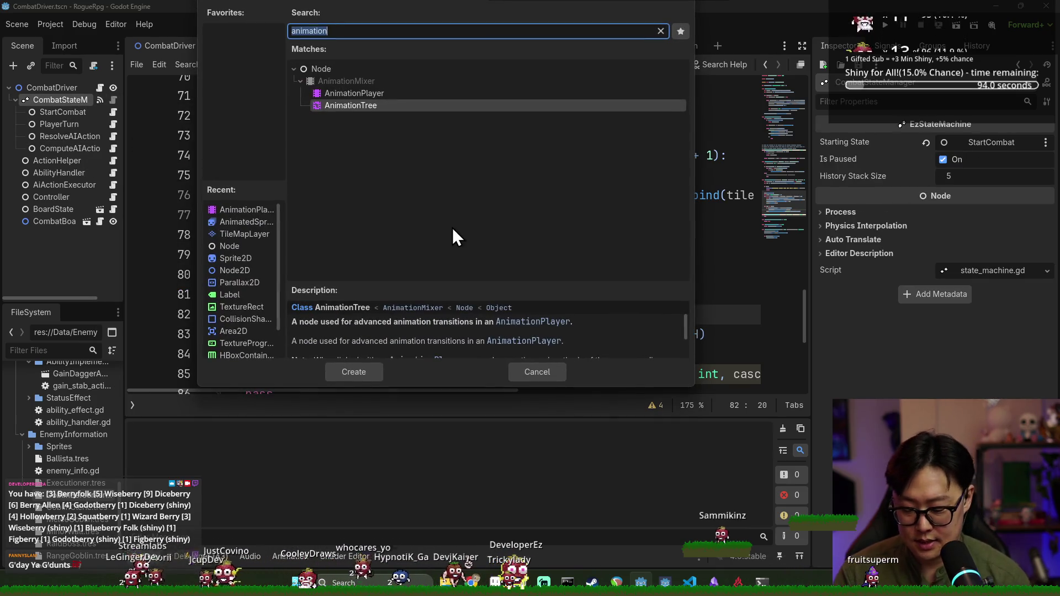
{"action": "type", "text": "Node"}
{"action": "double_click", "coordinate": [343, 68]}
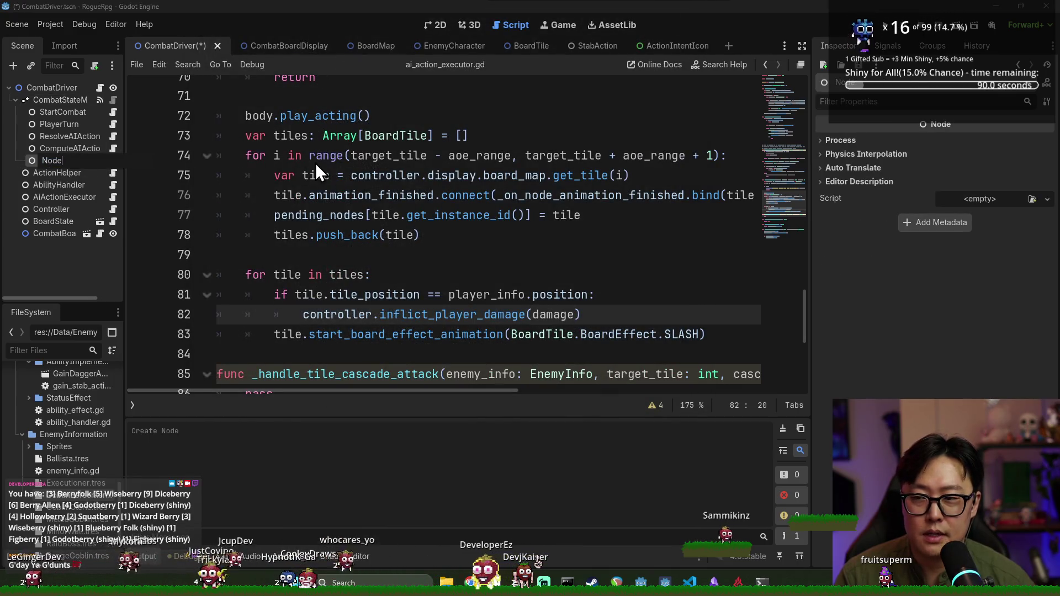
{"action": "type", "text": "Defe"}
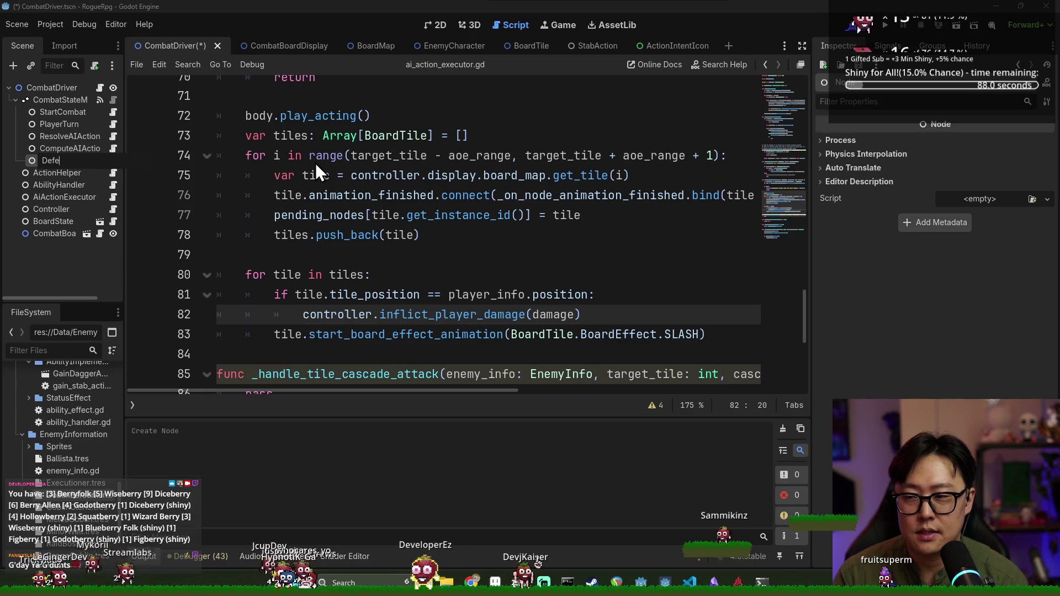
{"action": "type", "text": "at"}
{"action": "key", "text": "Return"}
{"action": "right_click", "coordinate": [72, 164]}
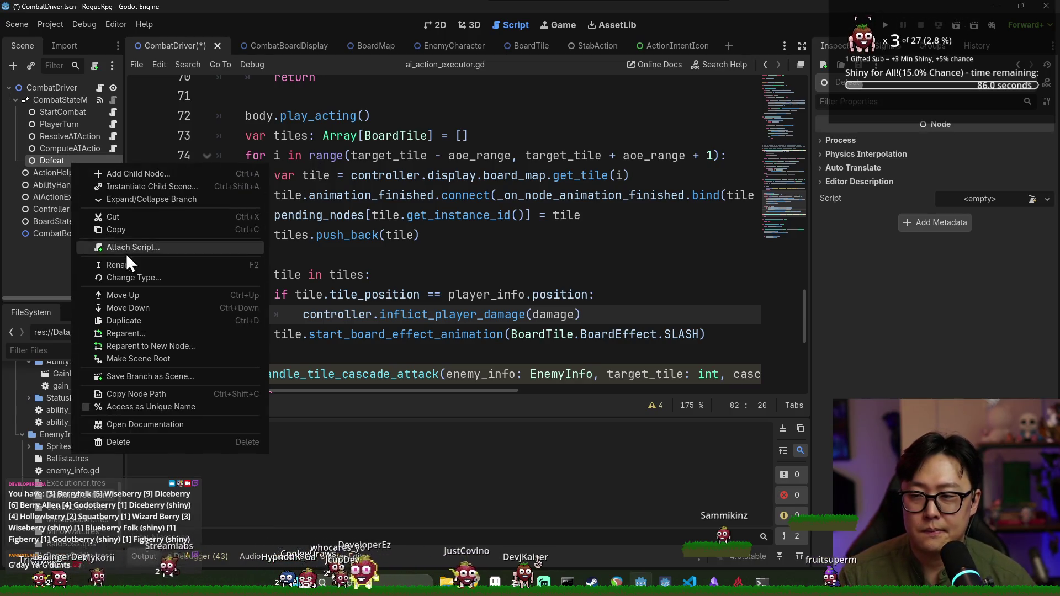
- Attach a new defeat.gd script to Defeat, saved in res://Combat/CombatState
{"action": "left_click", "coordinate": [132, 248]}
{"action": "left_click", "coordinate": [650, 284]}
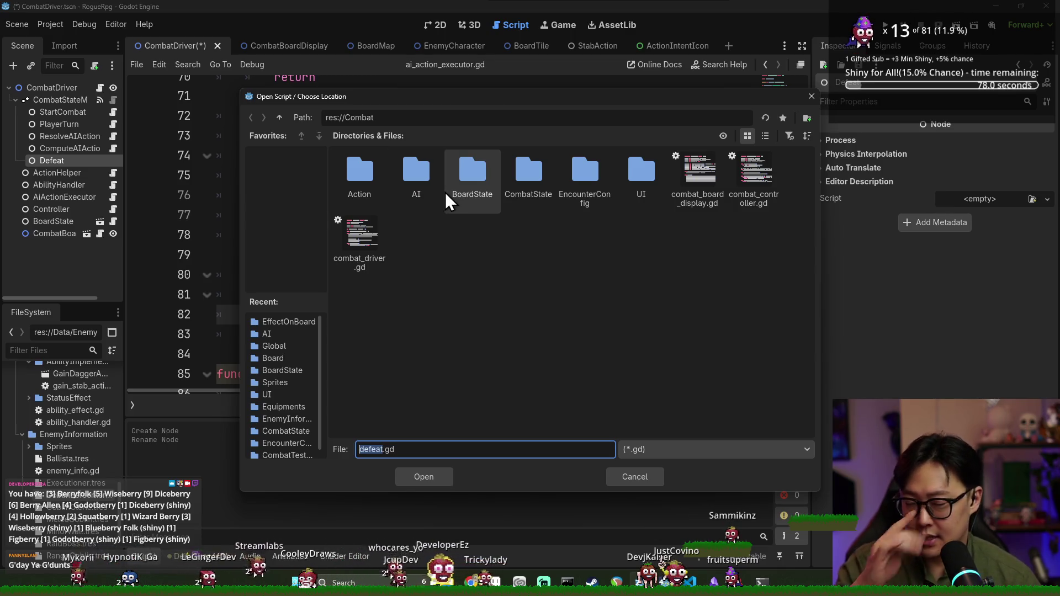
{"action": "double_click", "coordinate": [466, 179]}
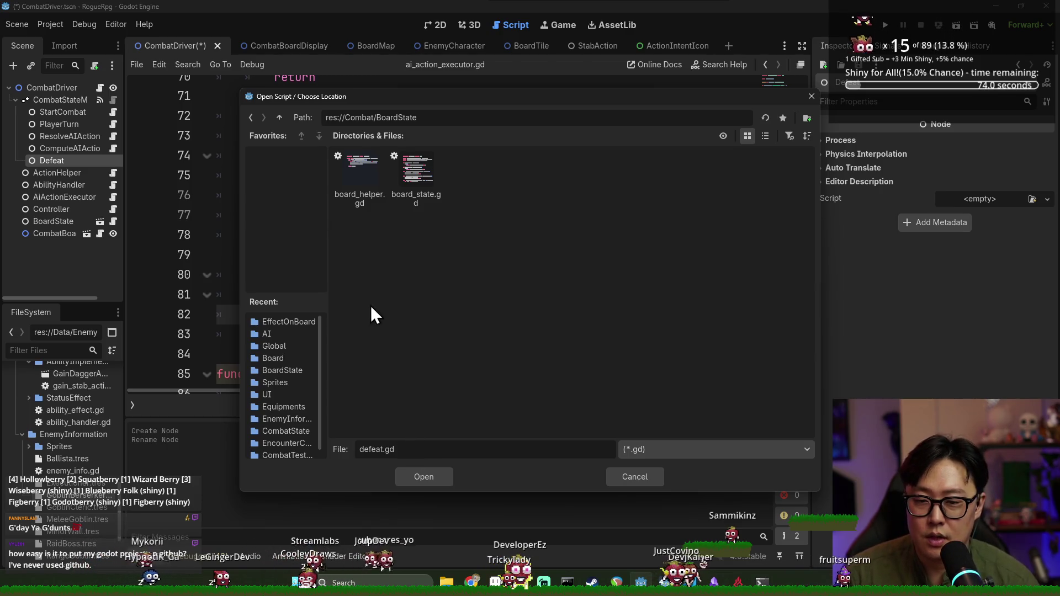
{"action": "left_click", "coordinate": [279, 117]}
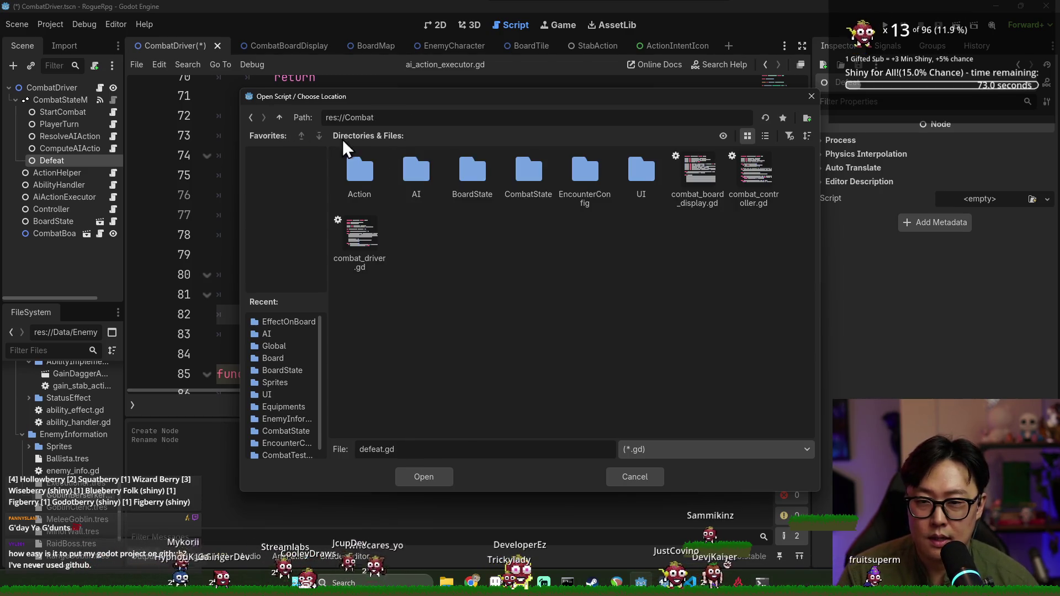
{"action": "double_click", "coordinate": [512, 177]}
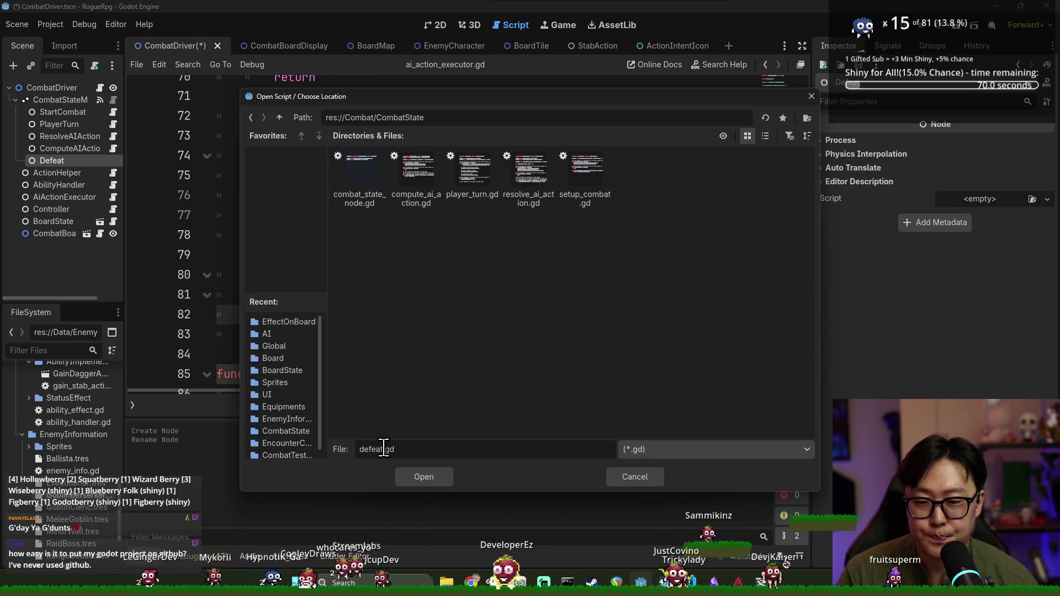
{"action": "left_click", "coordinate": [439, 485]}
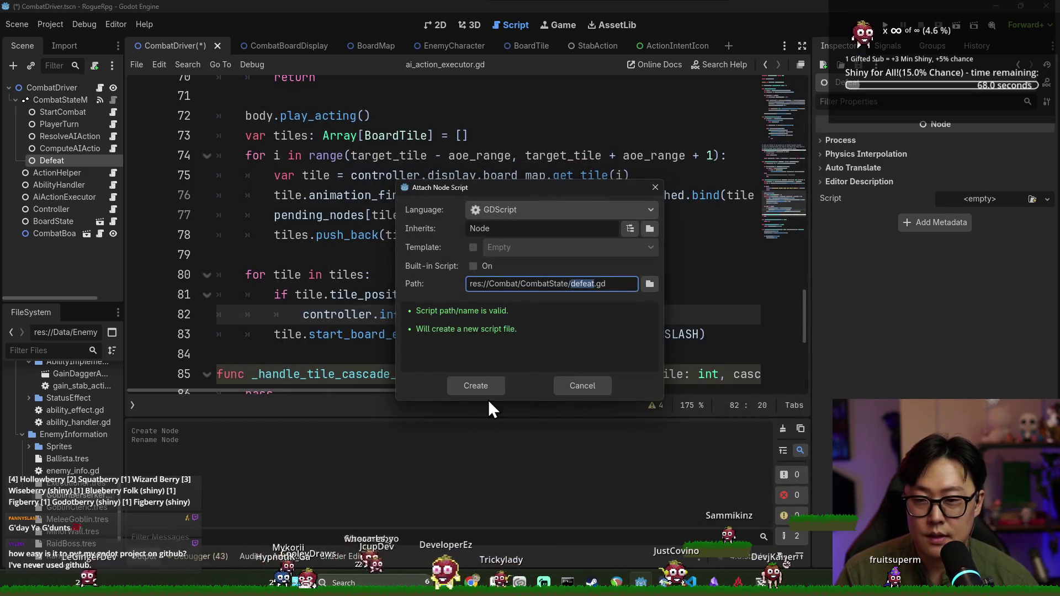
{"action": "left_click", "coordinate": [484, 388]}
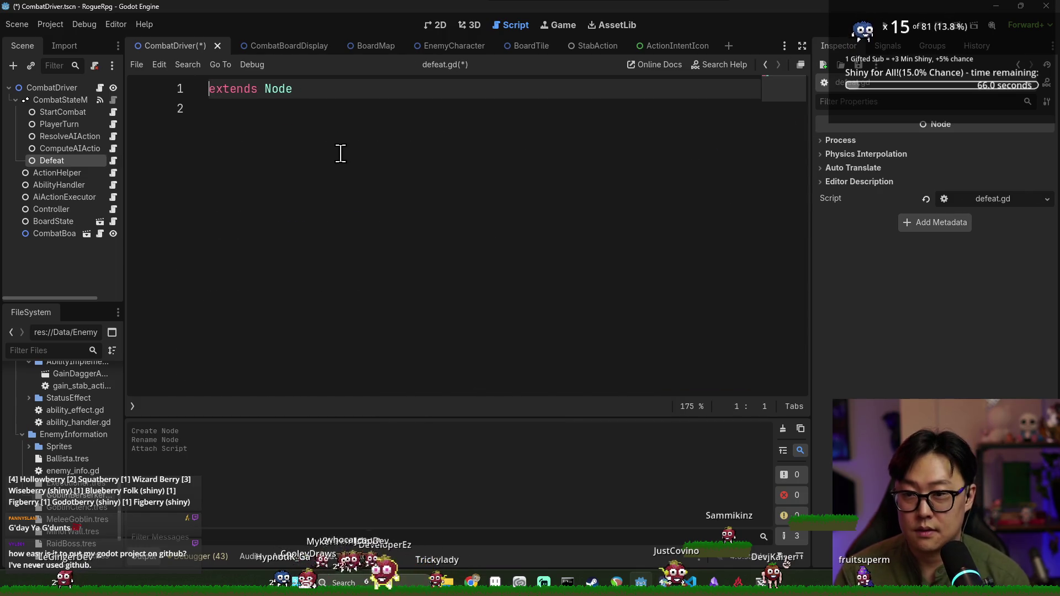
- Start the class_name line in defeat.gd and delete a stray character
{"action": "type", "text": "class_n"}
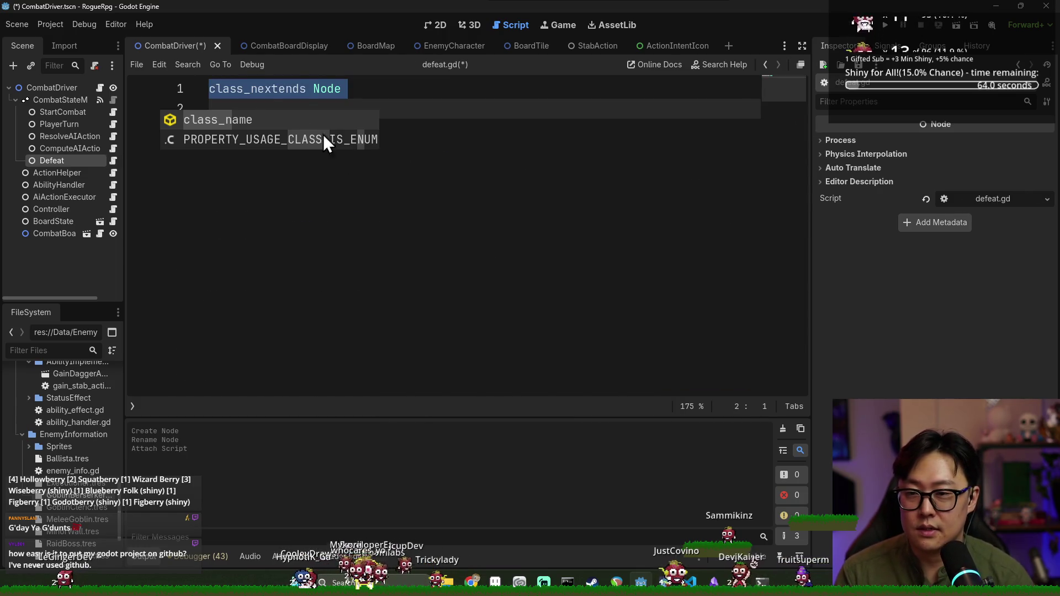
{"action": "left_click", "coordinate": [261, 95]}
{"action": "left_click", "coordinate": [266, 89]}
{"action": "key", "text": "Delete"}
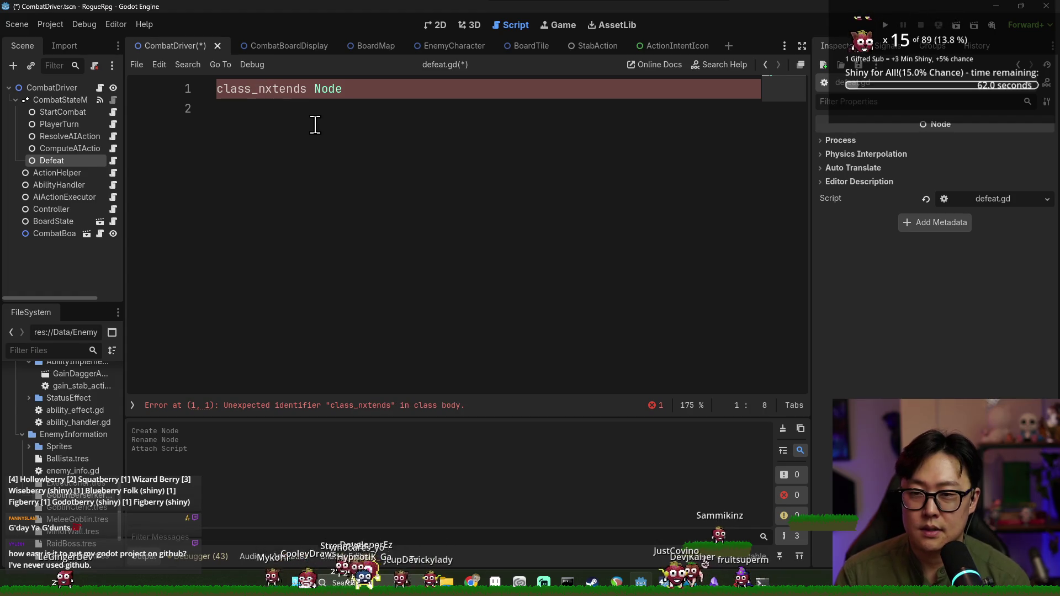
- Declare 'class_name DefeatCombatState extends CombatStateNode' and save
{"action": "type", "text": "ame Defeat"}
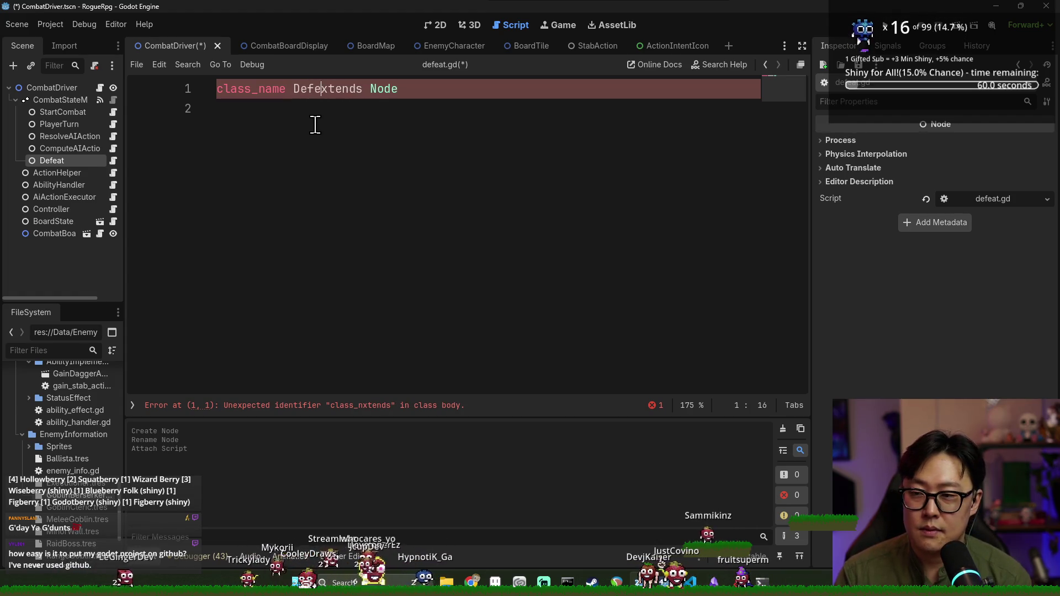
{"action": "type", "text": "CombatState e"}
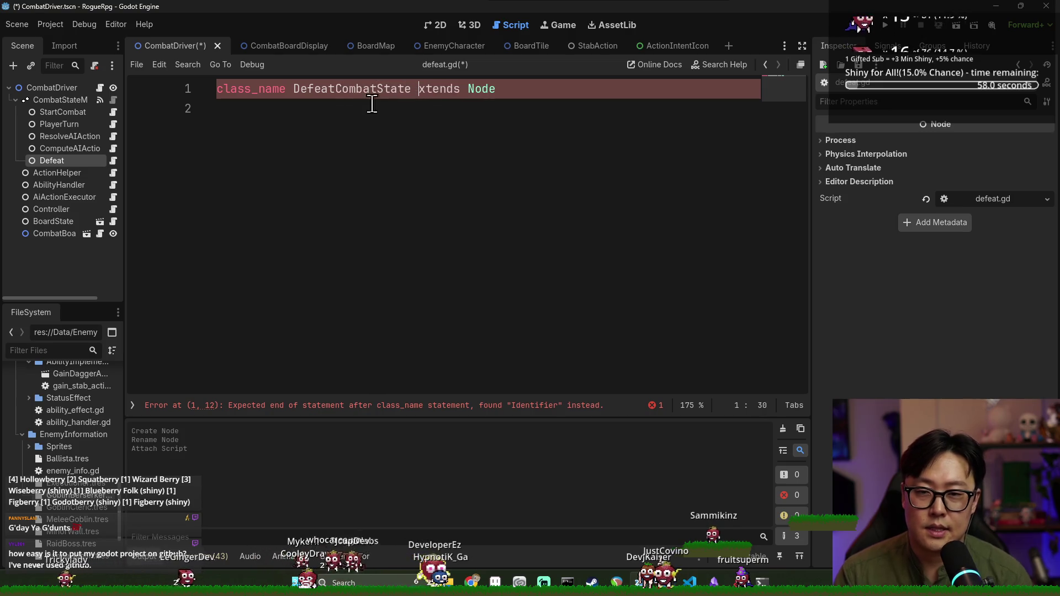
{"action": "double_click", "coordinate": [486, 90]}
{"action": "type", "text": "Co"}
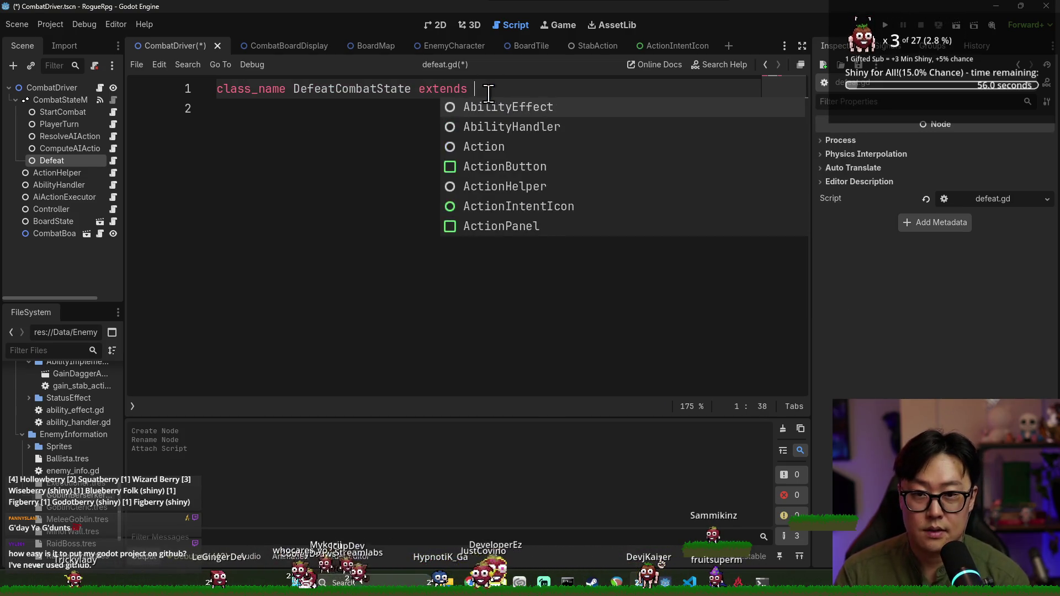
{"action": "type", "text": "mbatState"}
{"action": "left_click", "coordinate": [496, 105]}
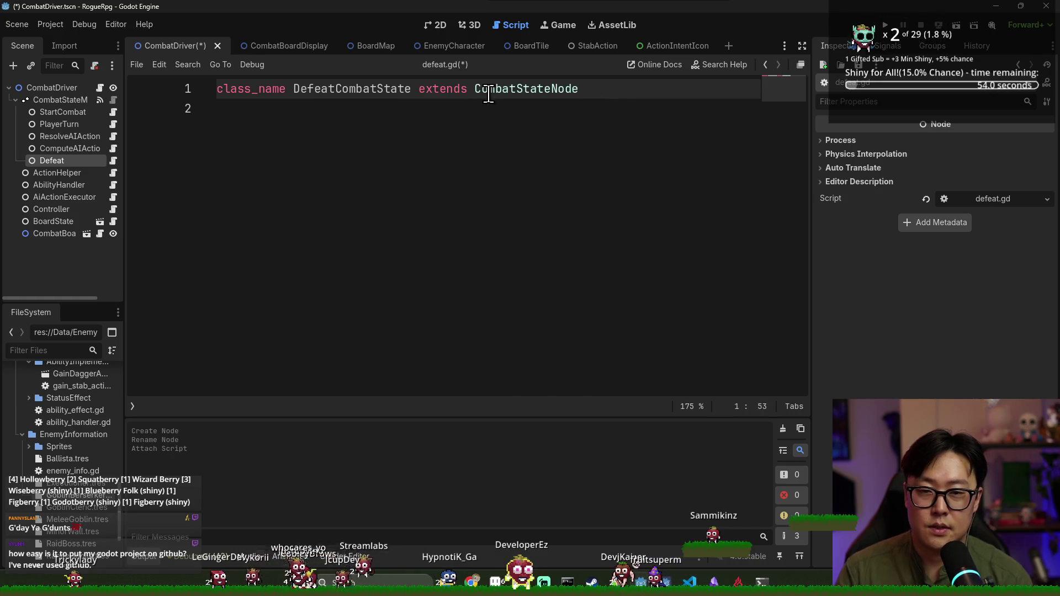
{"action": "key", "text": "ctrl+s"}
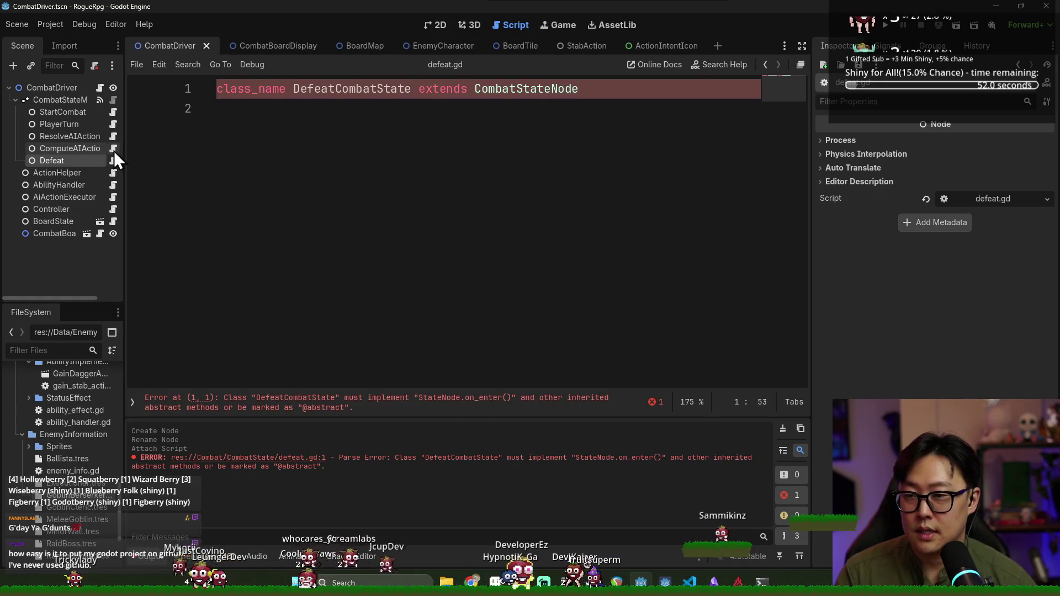
- Copy the state functions from compute_ai_action.gd into defeat.gd
{"action": "left_click", "coordinate": [113, 149]}
{"action": "key", "text": "Up"}
{"action": "key", "text": "Up"}
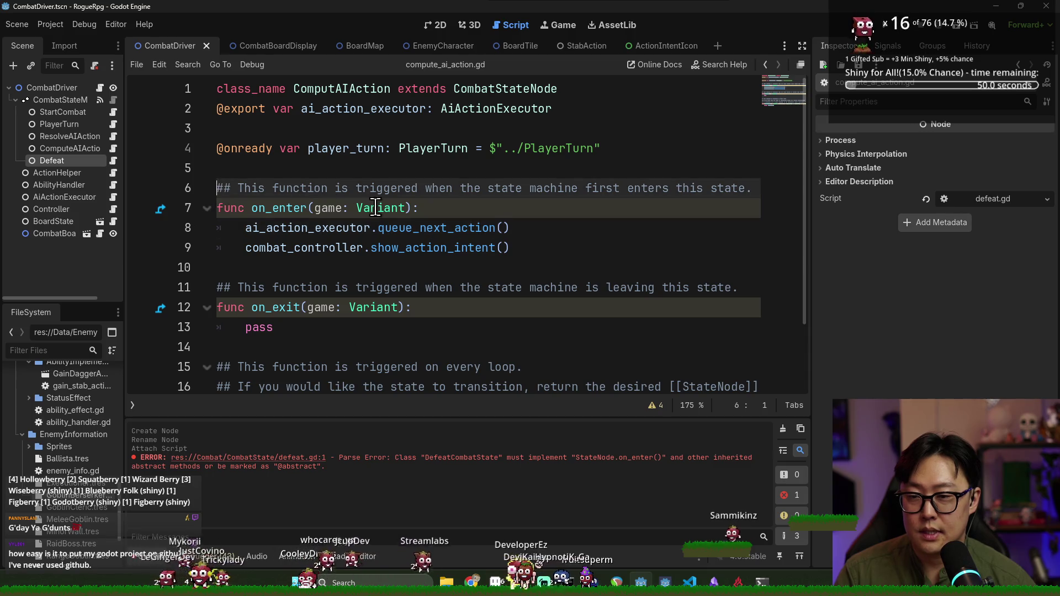
{"action": "scroll", "coordinate": [382, 356], "scroll_direction": "down", "scroll_amount": 2}
{"action": "key", "text": "ctrl+shift+End"}
{"action": "key", "text": "ctrl+c"}
{"action": "left_click", "coordinate": [113, 160]}
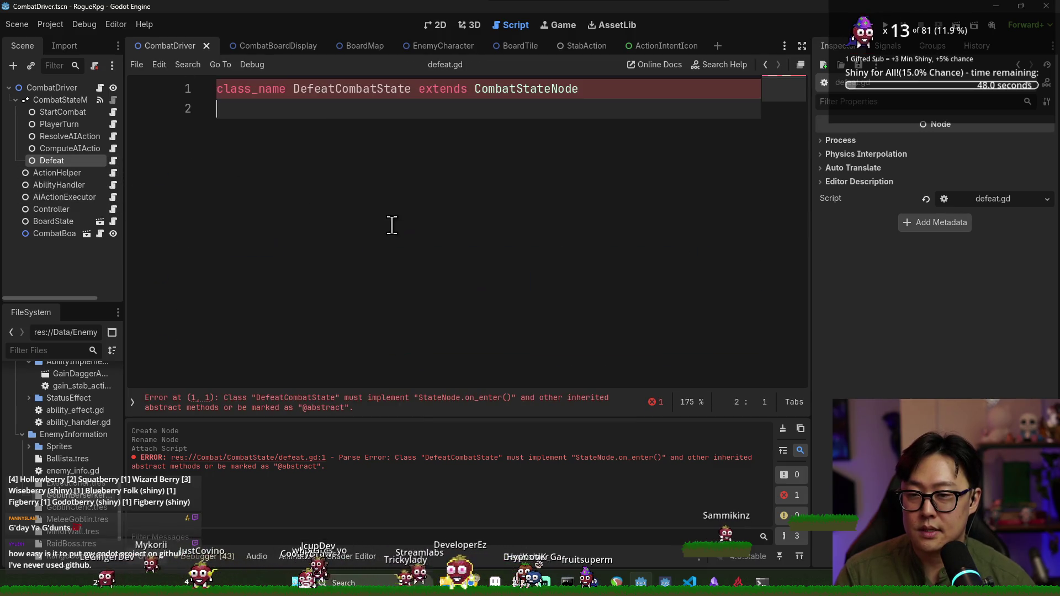
{"action": "key", "text": "ctrl+v"}
- Delete the copied on_enter body, add a blank line after class_name, and save
{"action": "scroll", "coordinate": [407, 171], "scroll_direction": "up", "scroll_amount": 1}
{"action": "left_click", "coordinate": [574, 87]}
{"action": "key", "text": "Return"}
{"action": "left_click", "coordinate": [360, 160]}
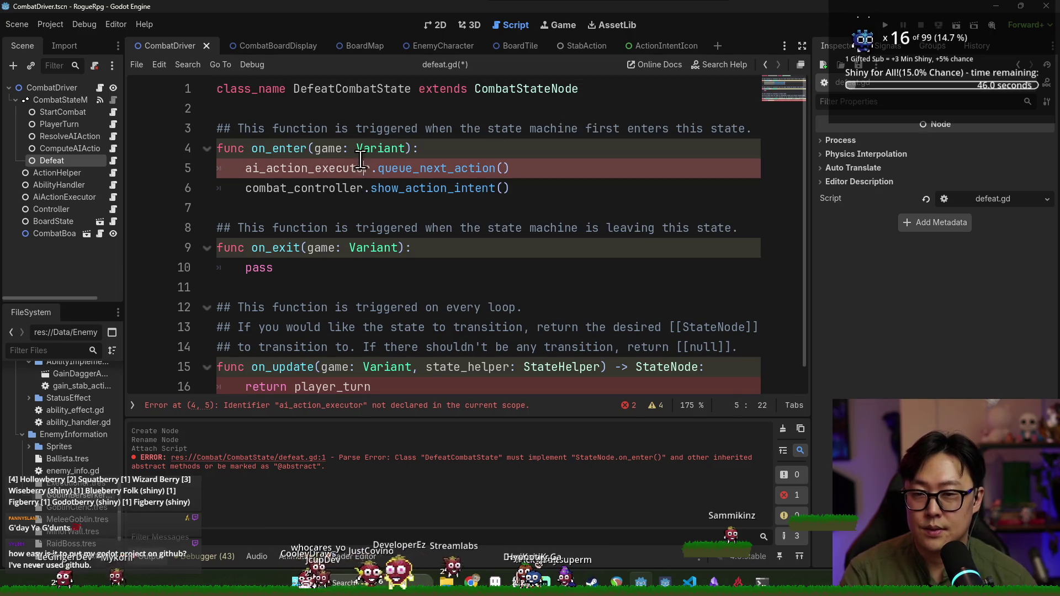
{"action": "left_click_drag", "start_coordinate": [239, 170], "coordinate": [525, 190]}
{"action": "key", "text": "BackSpace"}
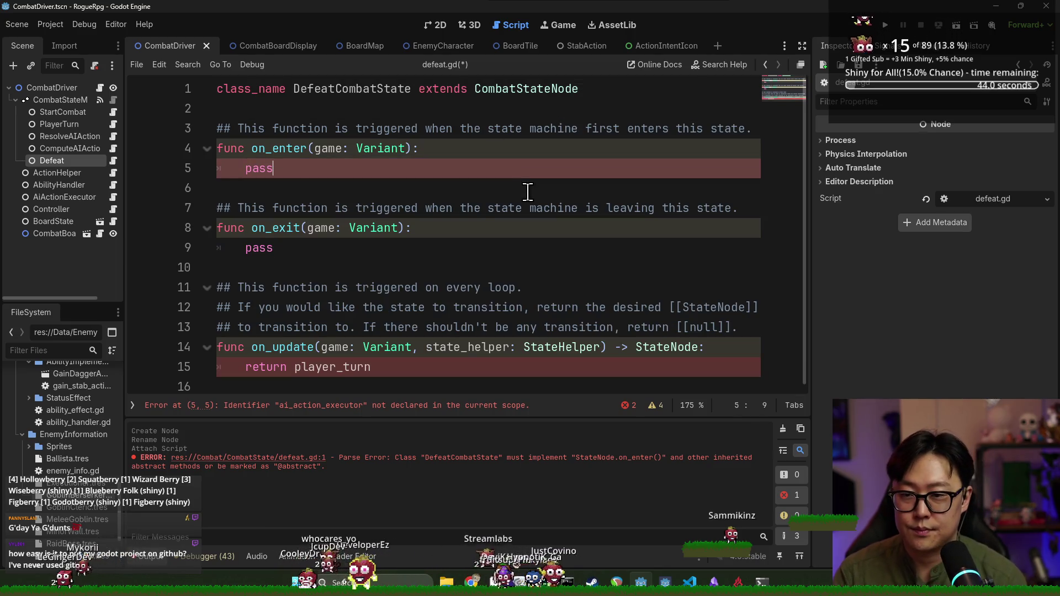
{"action": "key", "text": "ctrl+s"}
{"action": "double_click", "coordinate": [359, 370]}
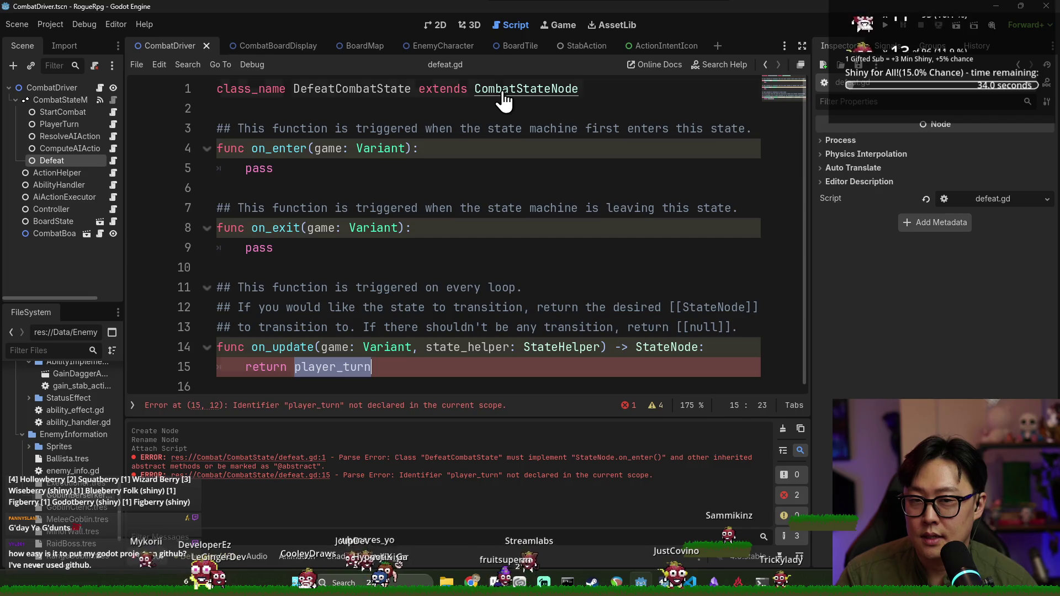
- Look up the CombatStateNode class definition
{"action": "left_click", "coordinate": [526, 89], "text": "ctrl"}
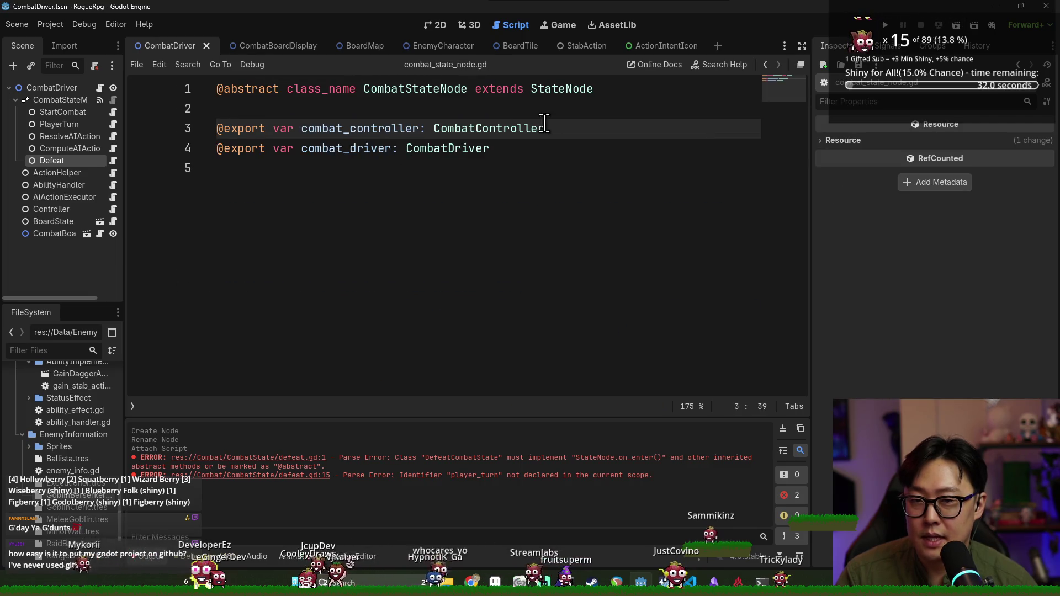
{"action": "left_click", "coordinate": [558, 149]}
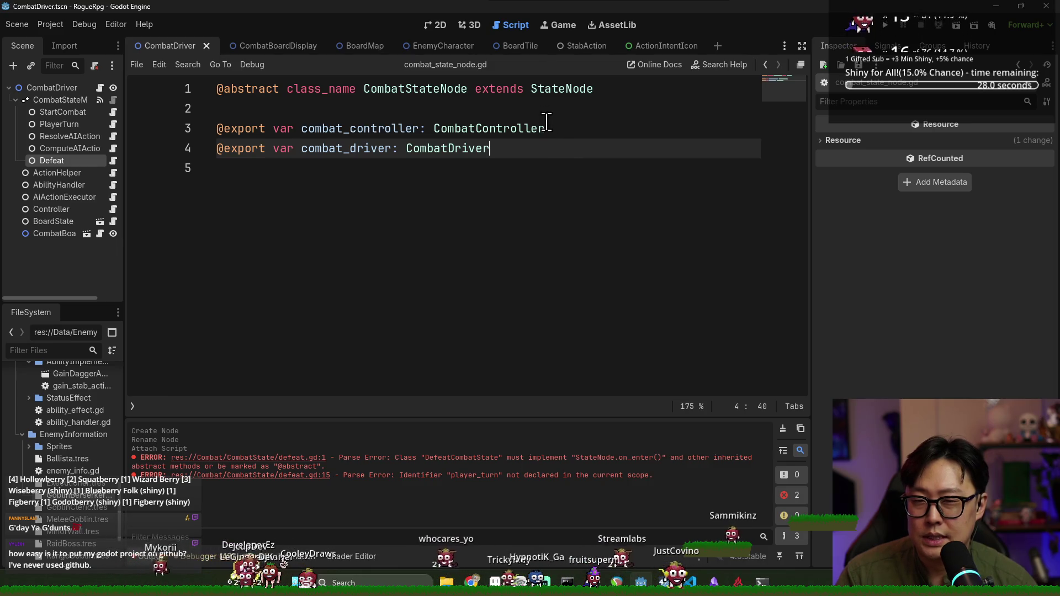
{"action": "double_click", "coordinate": [415, 88]}
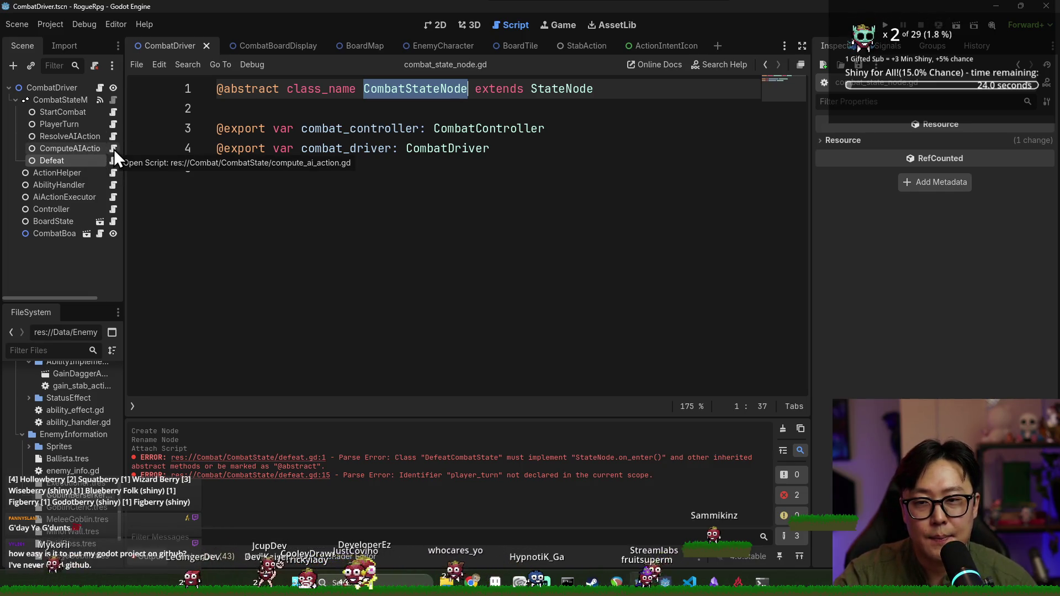
{"action": "left_click", "coordinate": [348, 173]}
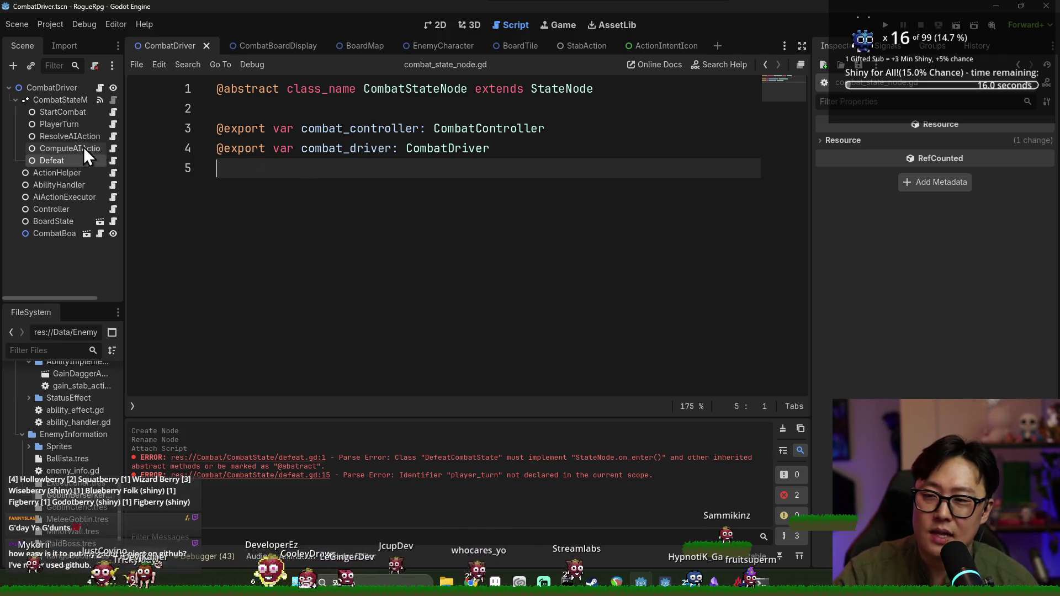
- Replace player_turn with null in defeat.gd's on_update return and save
{"action": "left_click", "coordinate": [112, 160]}
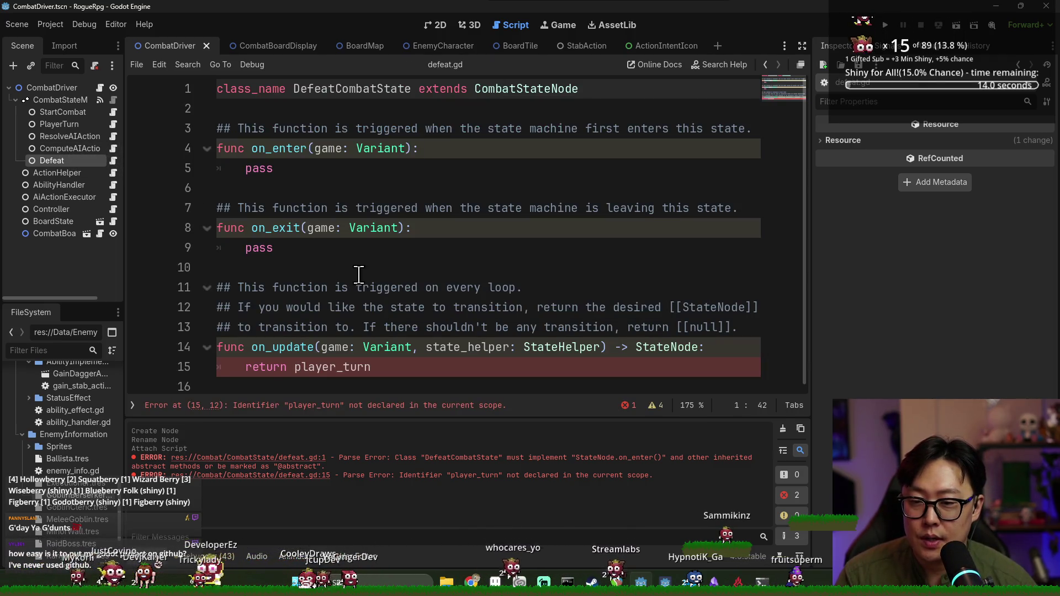
{"action": "double_click", "coordinate": [350, 367]}
{"action": "type", "text": "null"}
{"action": "left_click", "coordinate": [287, 247]}
{"action": "key", "text": "ctrl+s"}
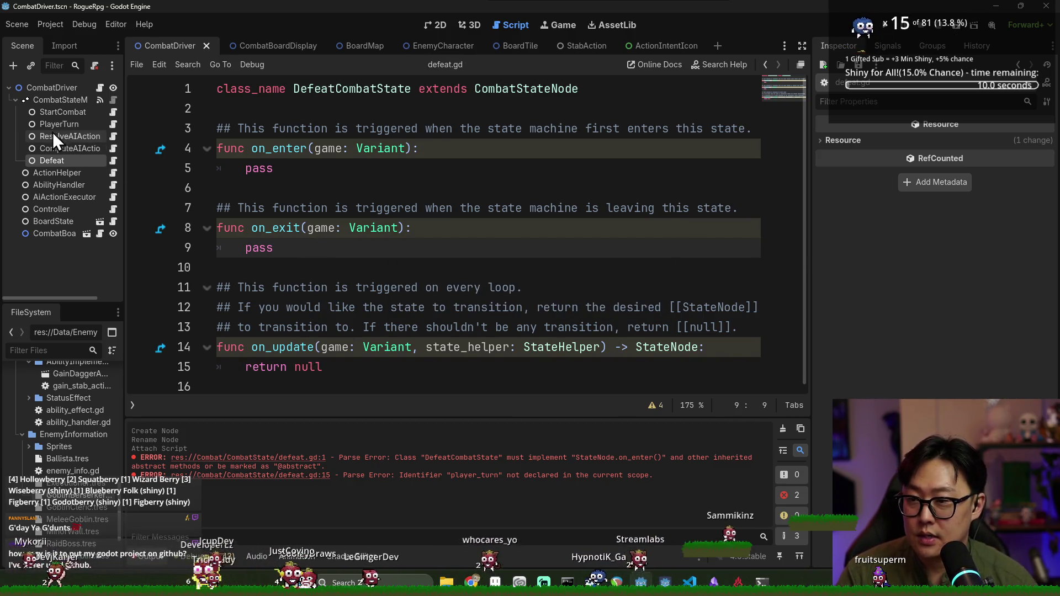
{"action": "right_click", "coordinate": [61, 104]}
- Add a plain Node named Victory under CombatStateMachine
{"action": "left_click", "coordinate": [98, 128]}
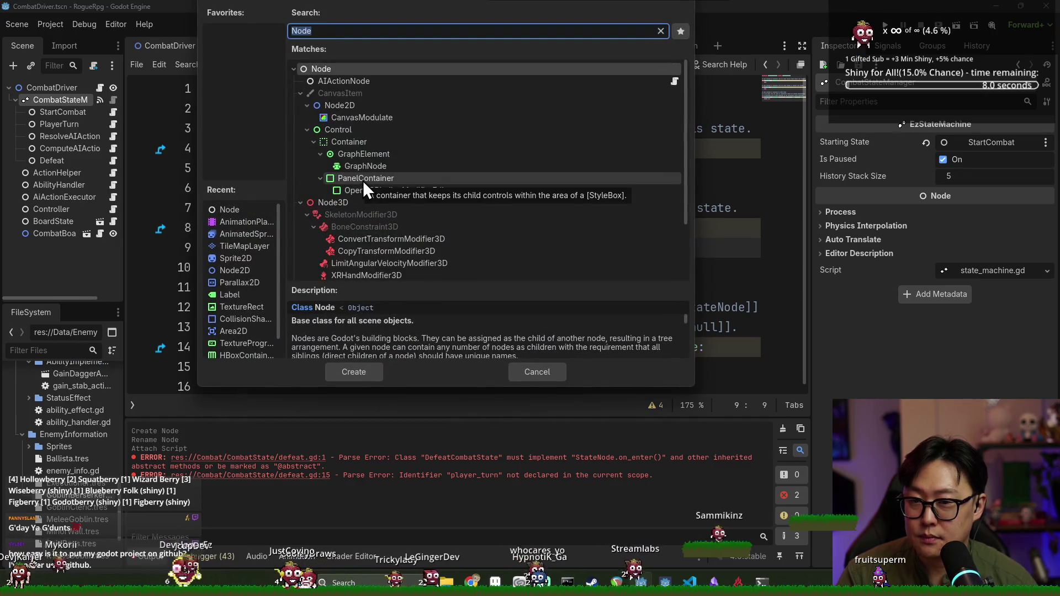
{"action": "key", "text": "Return"}
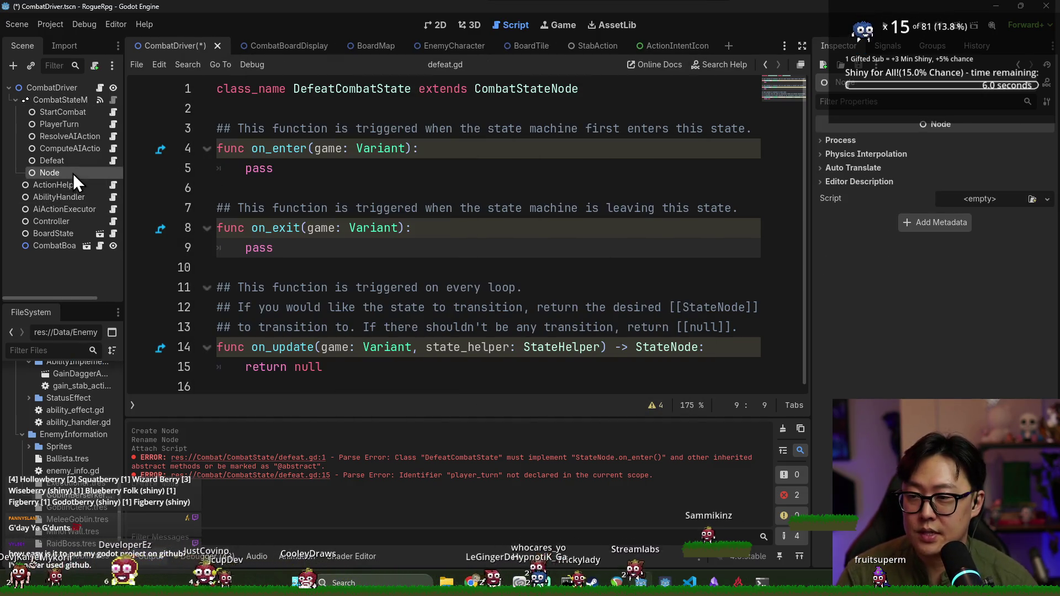
{"action": "type", "text": "Victory"}
{"action": "key", "text": "Return"}
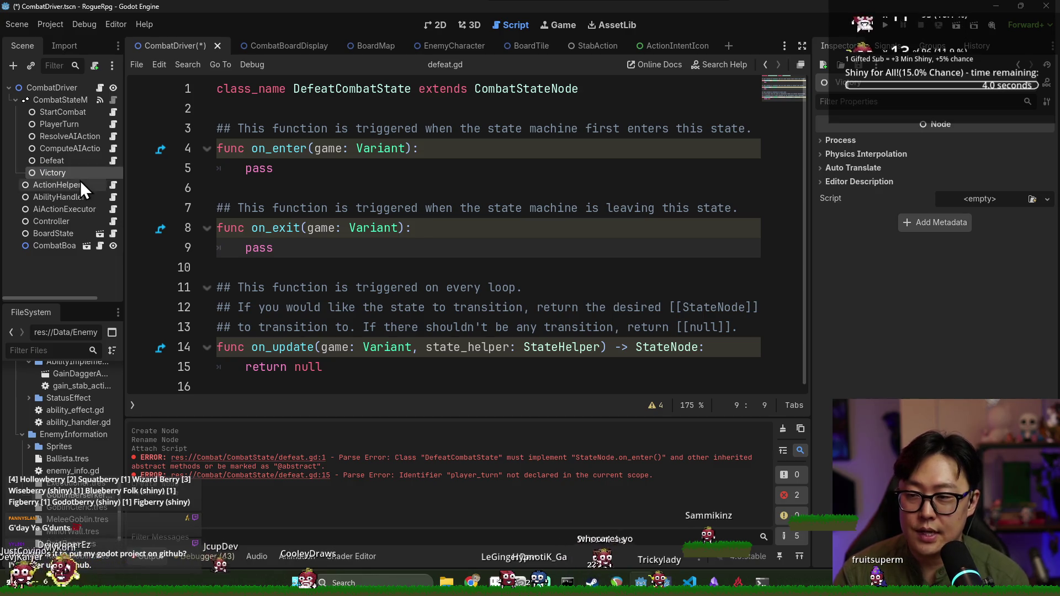
- Attach a new victory.gd script to Victory in the CombatState folder
{"action": "right_click", "coordinate": [85, 175]}
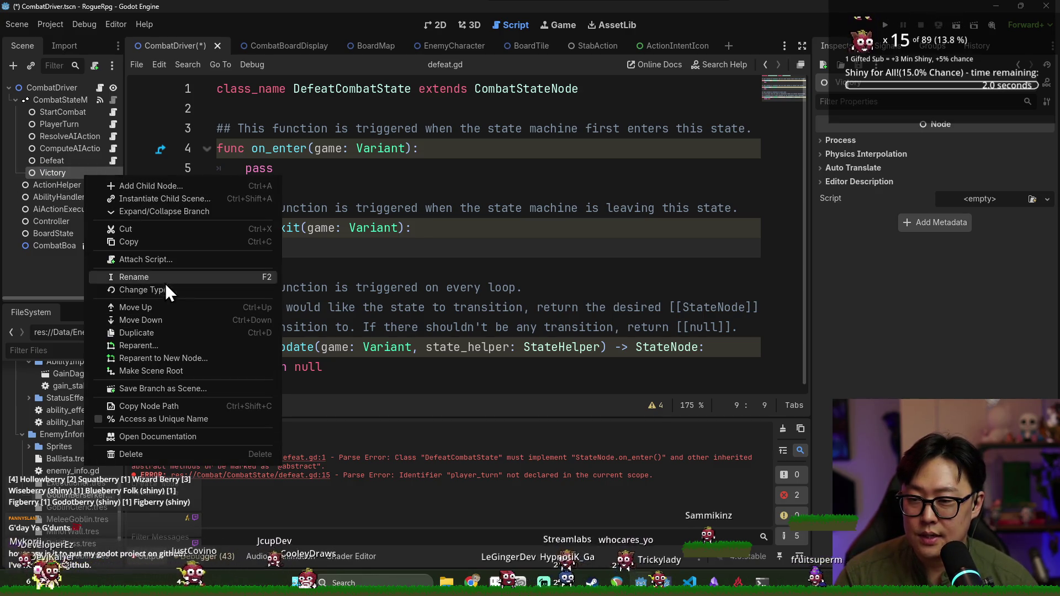
{"action": "left_click", "coordinate": [160, 259]}
{"action": "left_click", "coordinate": [650, 284]}
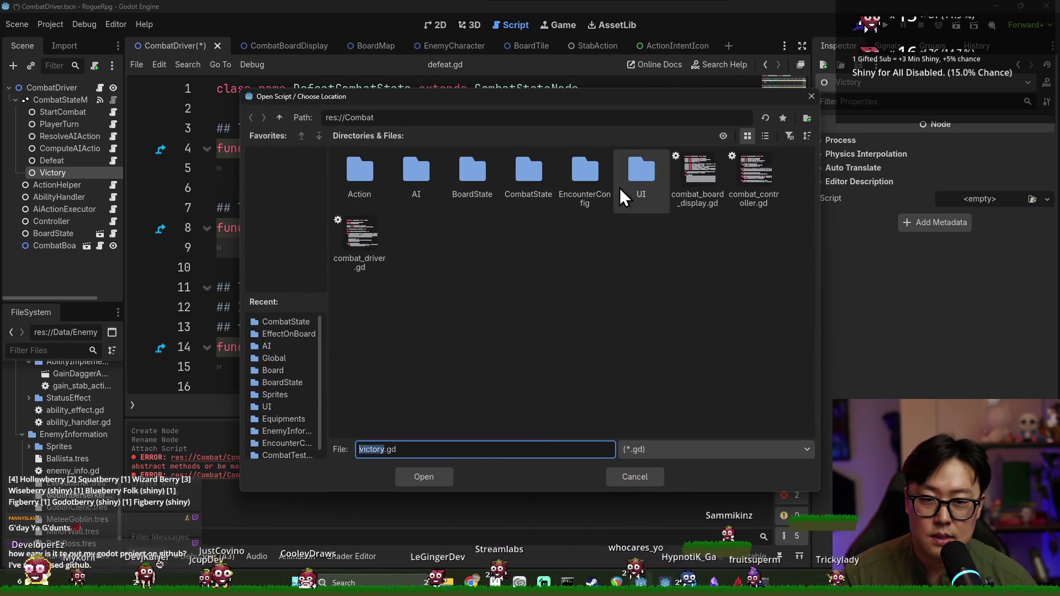
{"action": "double_click", "coordinate": [538, 177]}
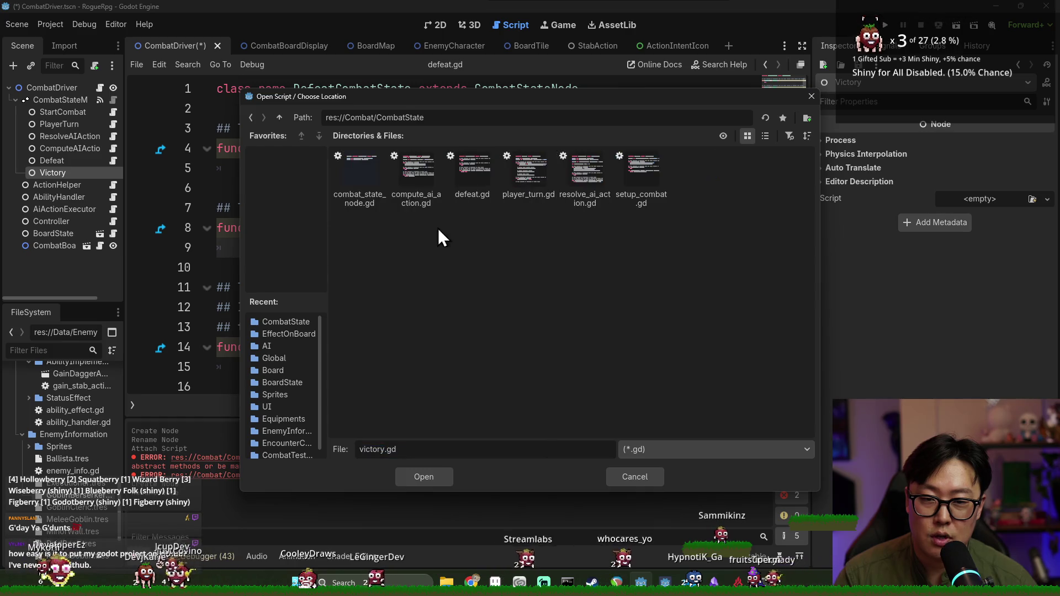
{"action": "left_click", "coordinate": [425, 474]}
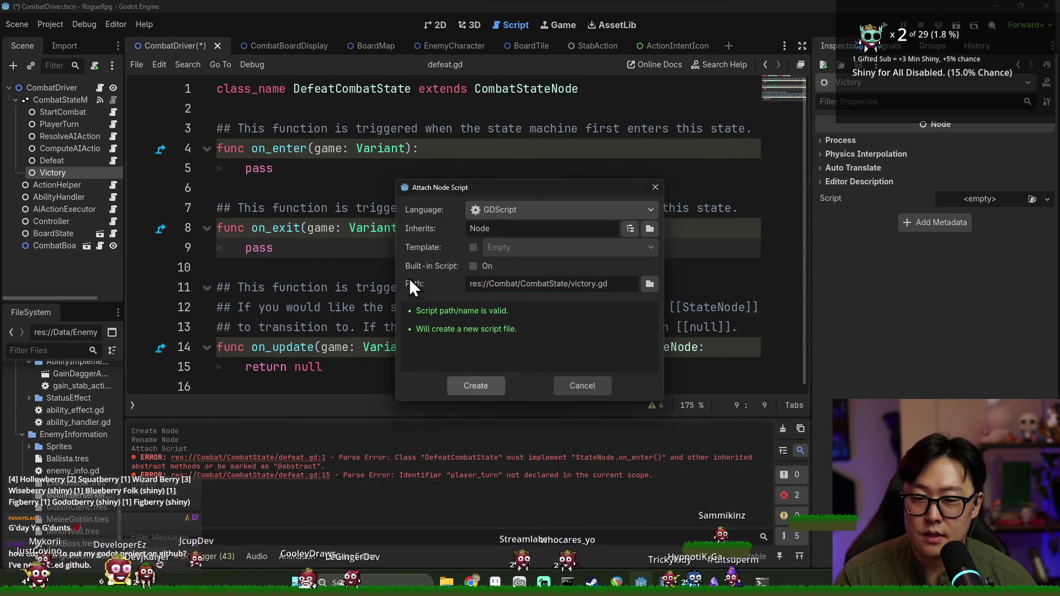
{"action": "key", "text": "Return"}
{"action": "type", "text": "cla"}
{"action": "key", "text": "Escape"}
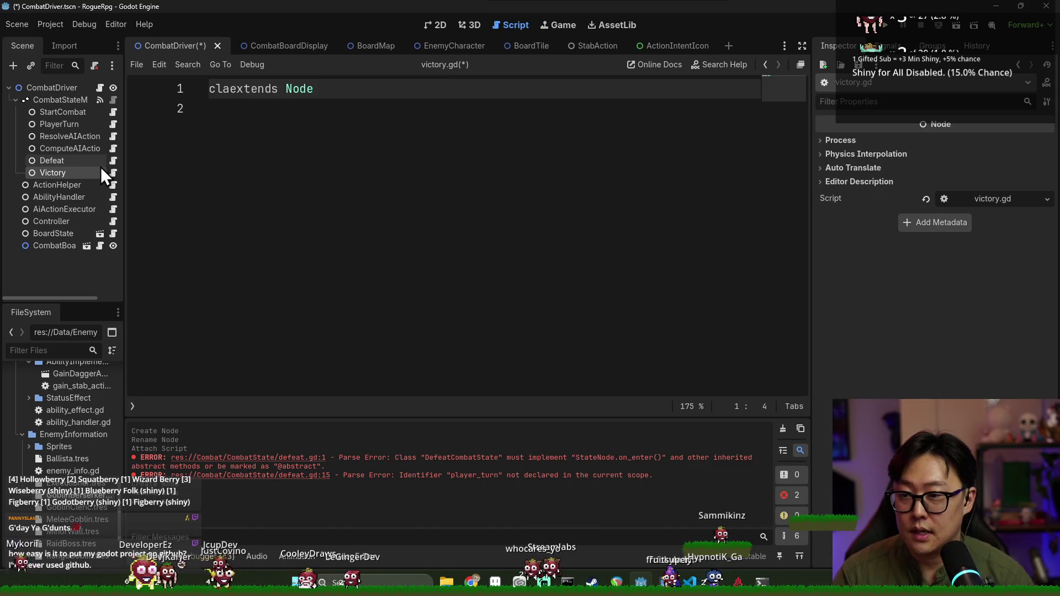
- Paste defeat.gd's code into victory.gd and rename the class to VictoryCombatState
{"action": "left_click", "coordinate": [83, 160]}
{"action": "key", "text": "ctrl+a"}
{"action": "key", "text": "ctrl+c"}
{"action": "left_click", "coordinate": [99, 173]}
{"action": "key", "text": "ctrl+a"}
{"action": "key", "text": "ctrl+v"}
{"action": "key", "text": "ctrl+a"}
{"action": "key", "text": "ctrl+v"}
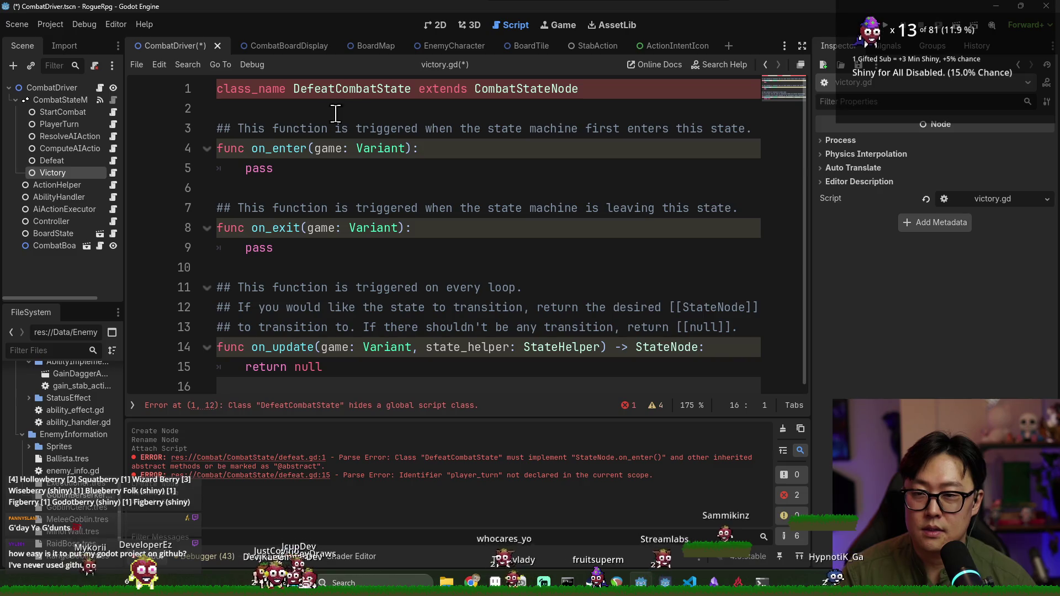
{"action": "left_click_drag", "start_coordinate": [293, 90], "coordinate": [335, 90]}
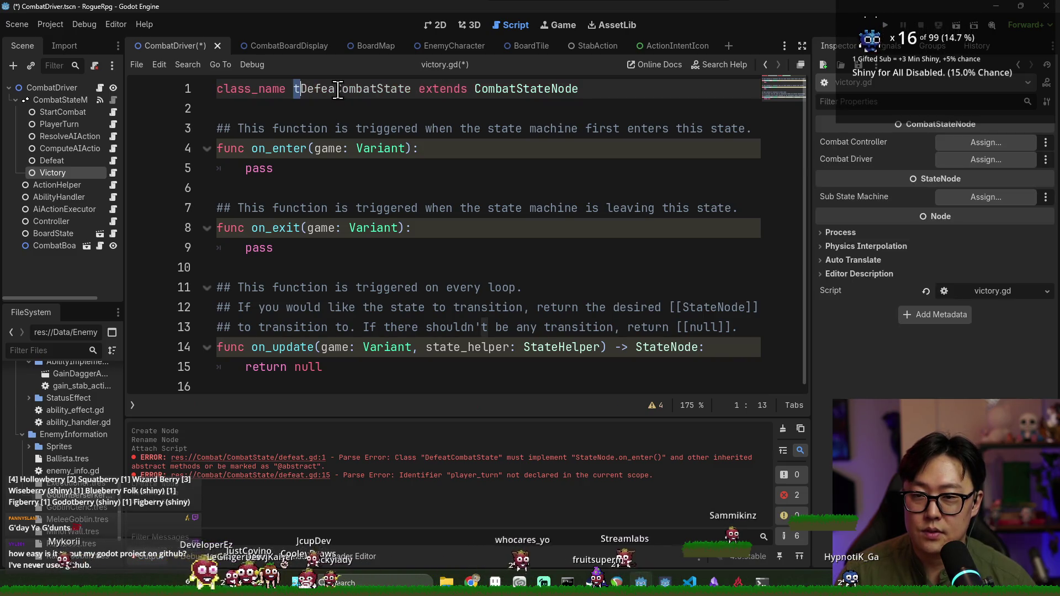
{"action": "type", "text": "Victory"}
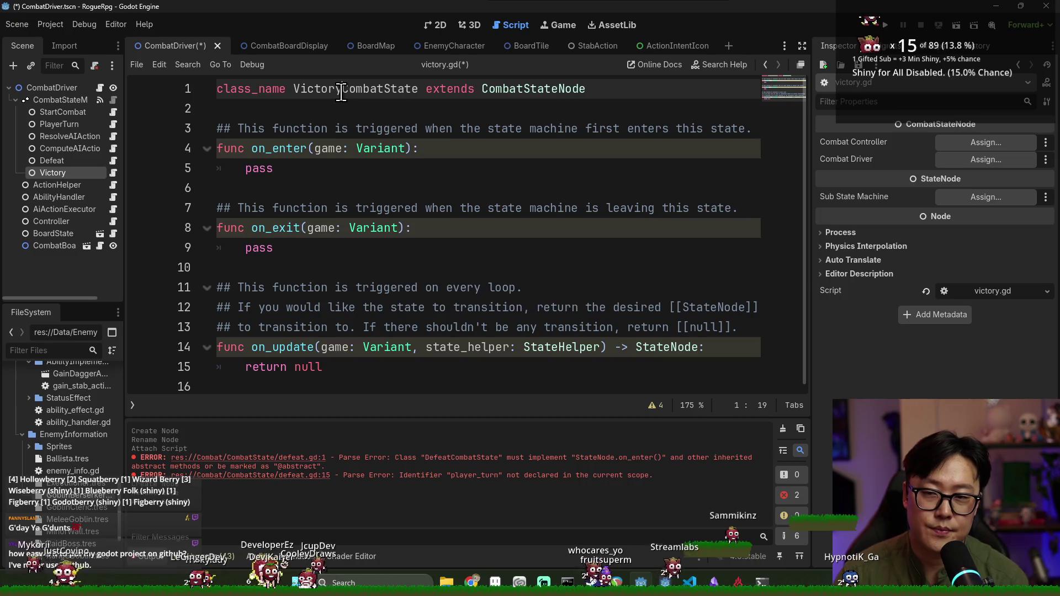
{"action": "left_click", "coordinate": [328, 240]}
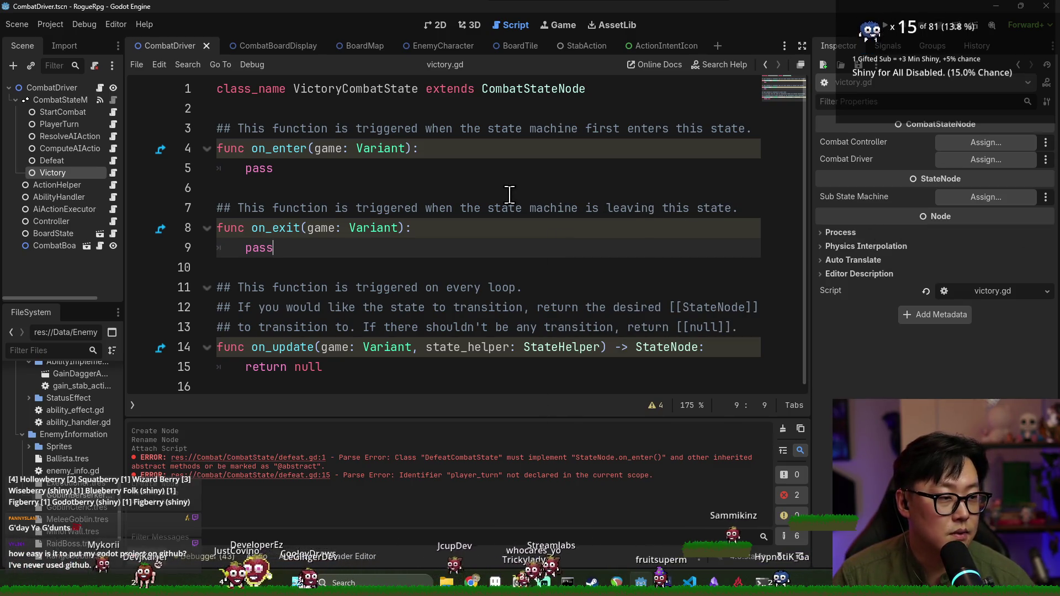
- Save the new Victory script and clear the old error messages from the output
{"action": "left_click", "coordinate": [486, 190]}
{"action": "key", "text": "ctrl+s"}
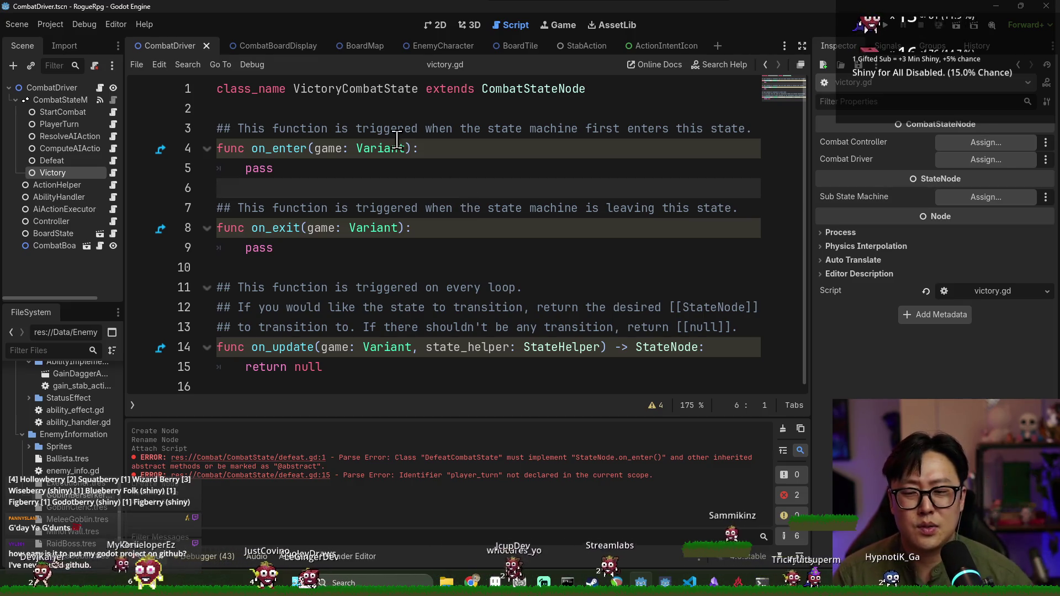
{"action": "left_click", "coordinate": [783, 429]}
{"action": "left_click", "coordinate": [571, 326]}
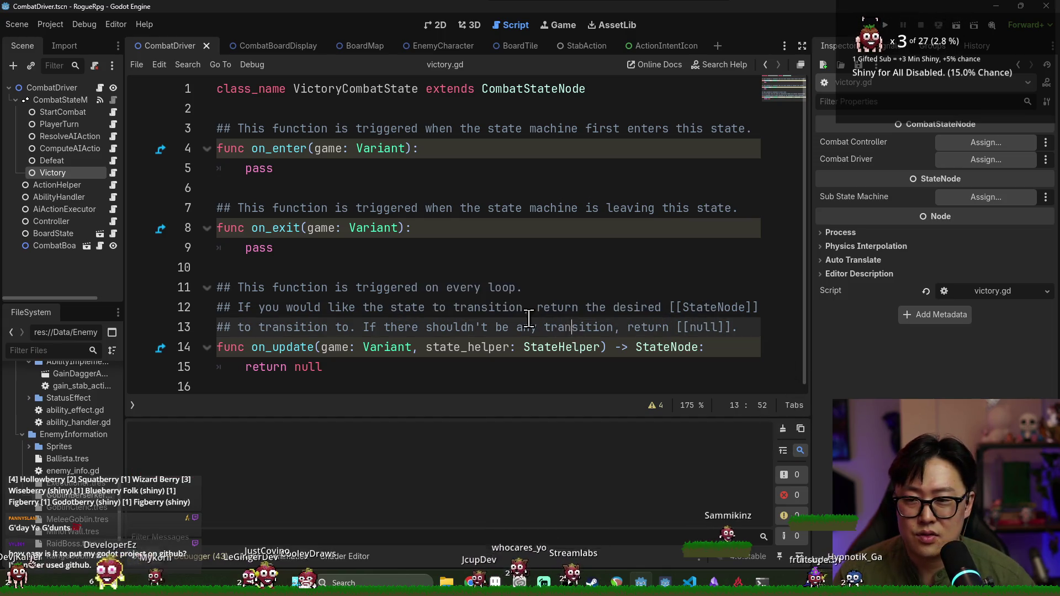
{"action": "key", "text": "ctrl+s"}
{"action": "key", "text": "ctrl+s"}
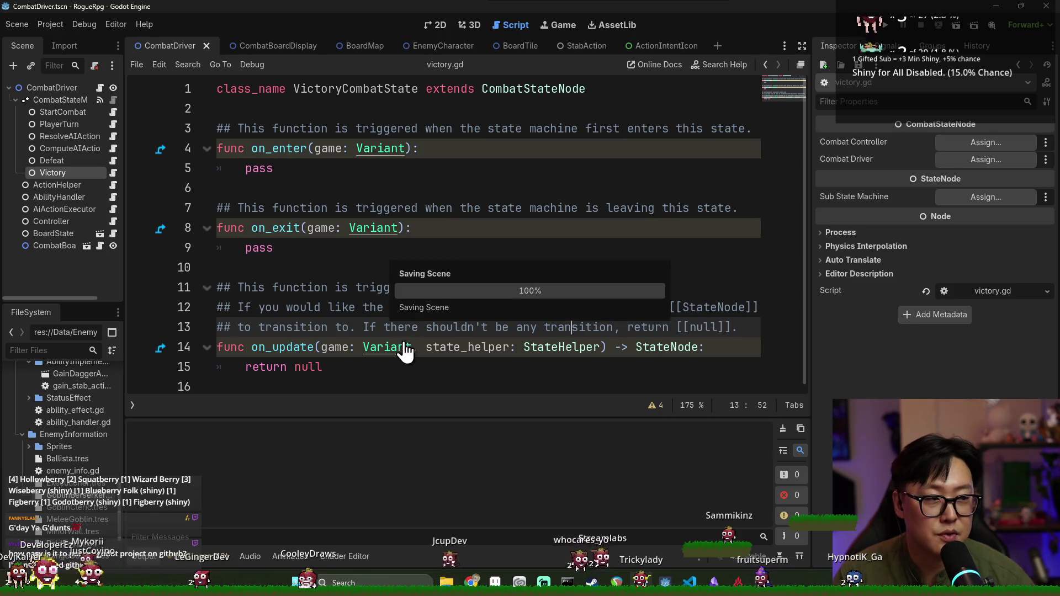
{"action": "left_click", "coordinate": [431, 271]}
{"action": "key", "text": "ctrl+s"}
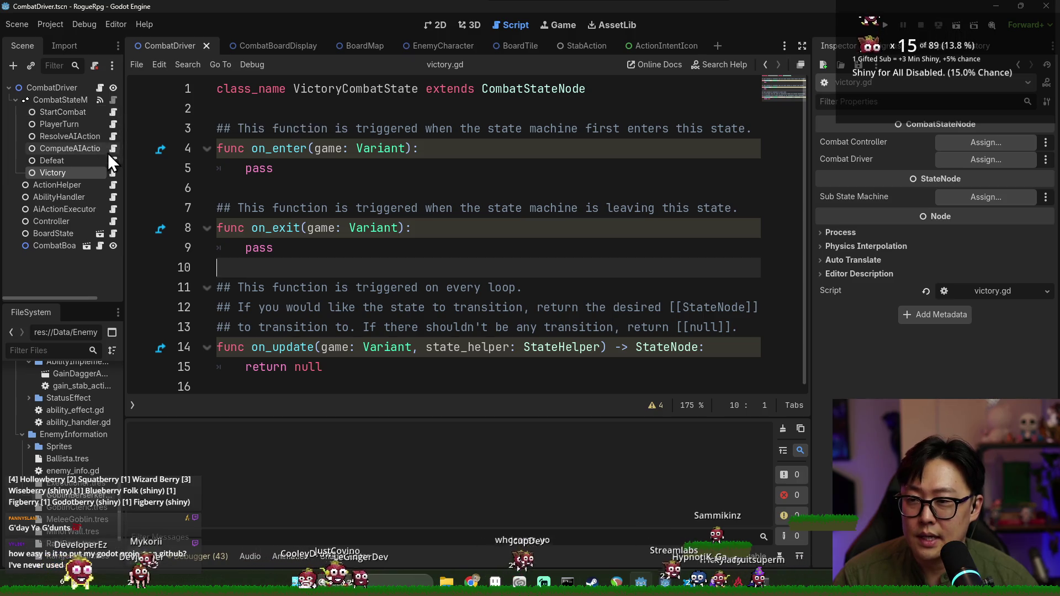
- Review on_update's transition logic in player_turn.gd, then bring up the CombatStateNode base script
{"action": "left_click", "coordinate": [112, 125]}
{"action": "key", "text": "ctrl+s"}
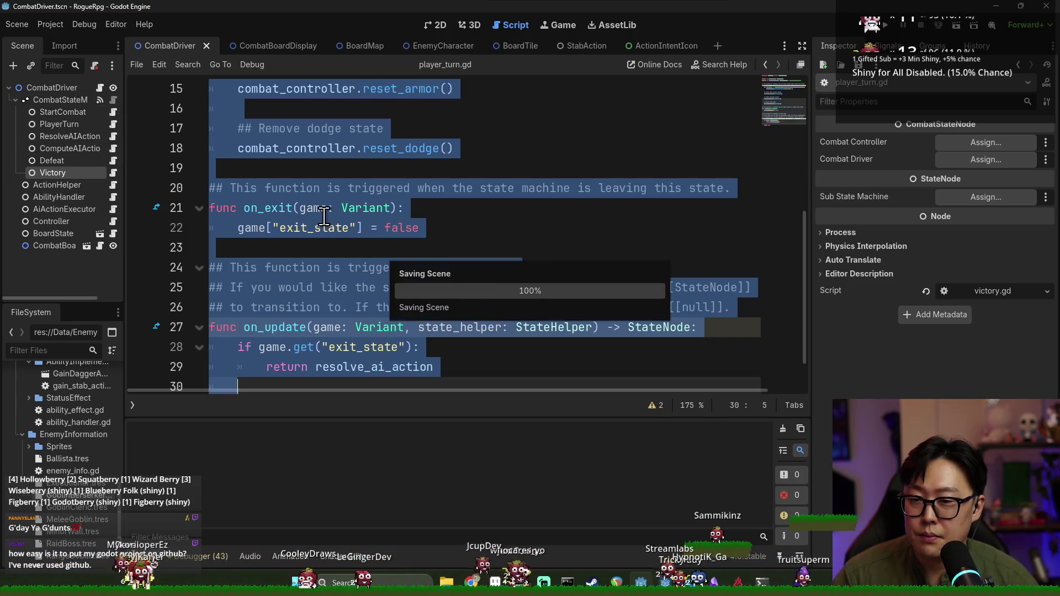
{"action": "left_click", "coordinate": [324, 216]}
{"action": "scroll", "coordinate": [331, 337], "scroll_direction": "down", "scroll_amount": 1}
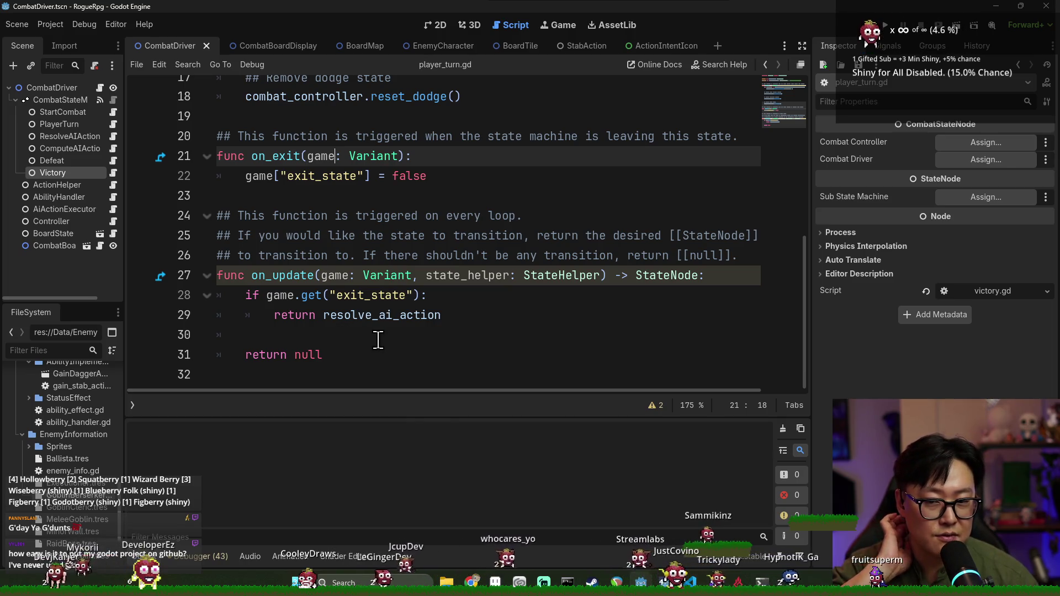
{"action": "left_click", "coordinate": [720, 279]}
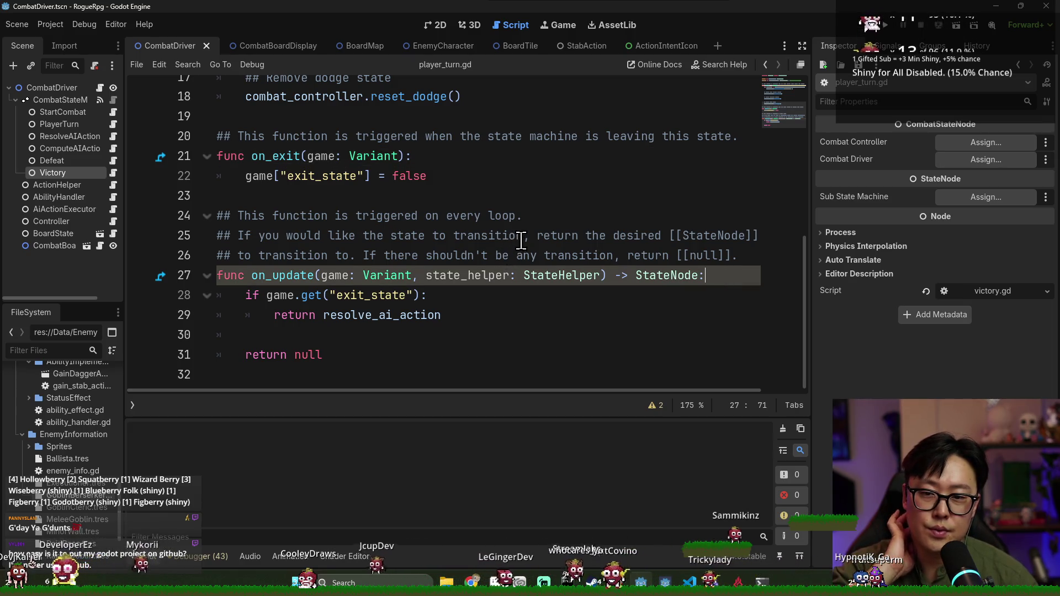
{"action": "scroll", "coordinate": [154, 145], "scroll_direction": "up", "scroll_amount": 5}
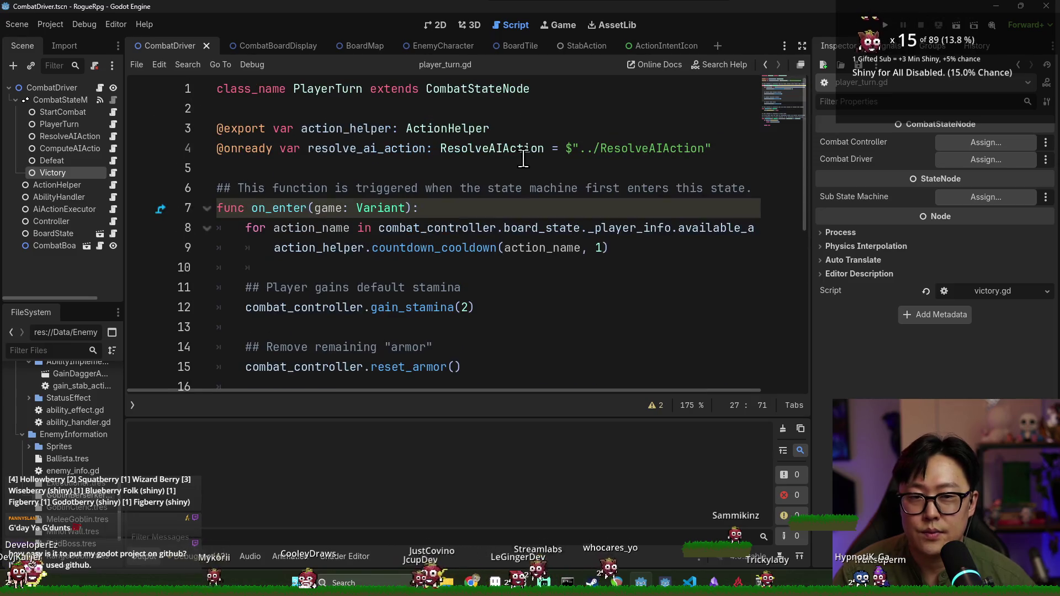
{"action": "left_click", "coordinate": [476, 89], "text": "ctrl"}
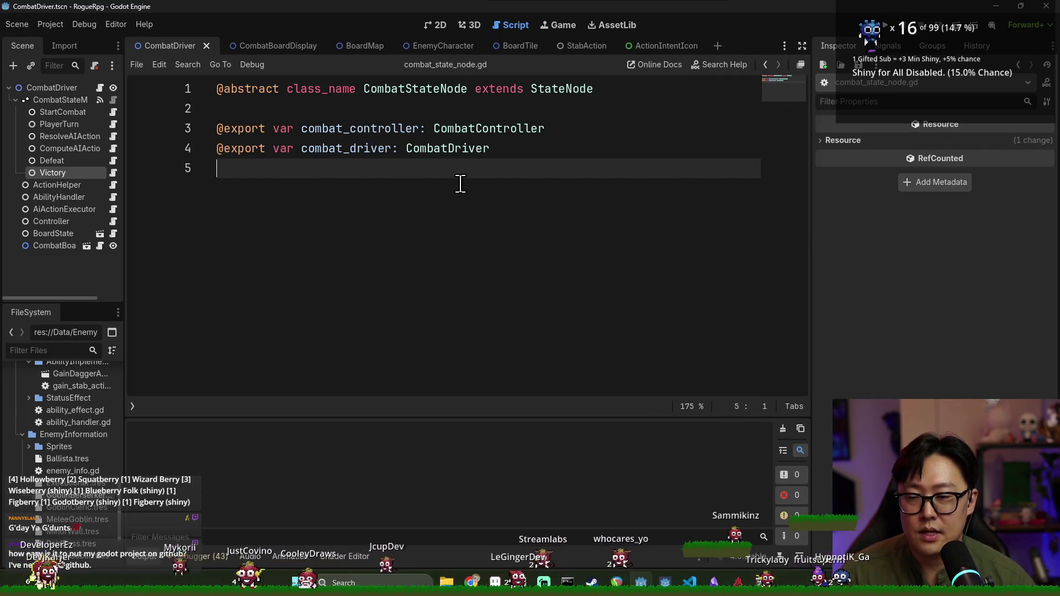
- Add an is_player_defeated function using combat_controller.board_state._player_info.health
{"action": "key", "text": "Return"}
{"action": "type", "text": "func d"}
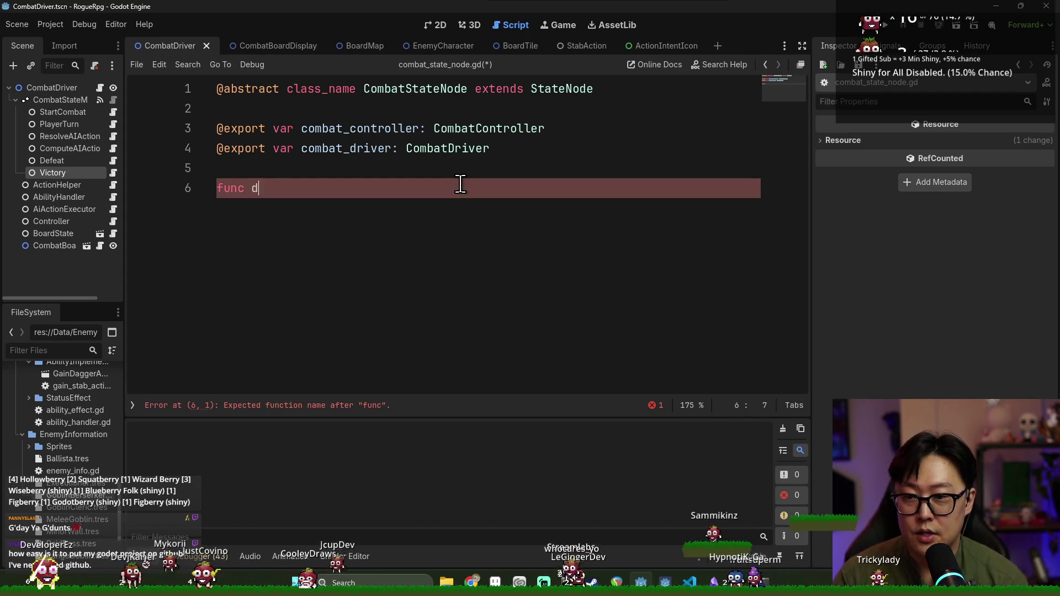
{"action": "key", "text": "ctrl+space"}
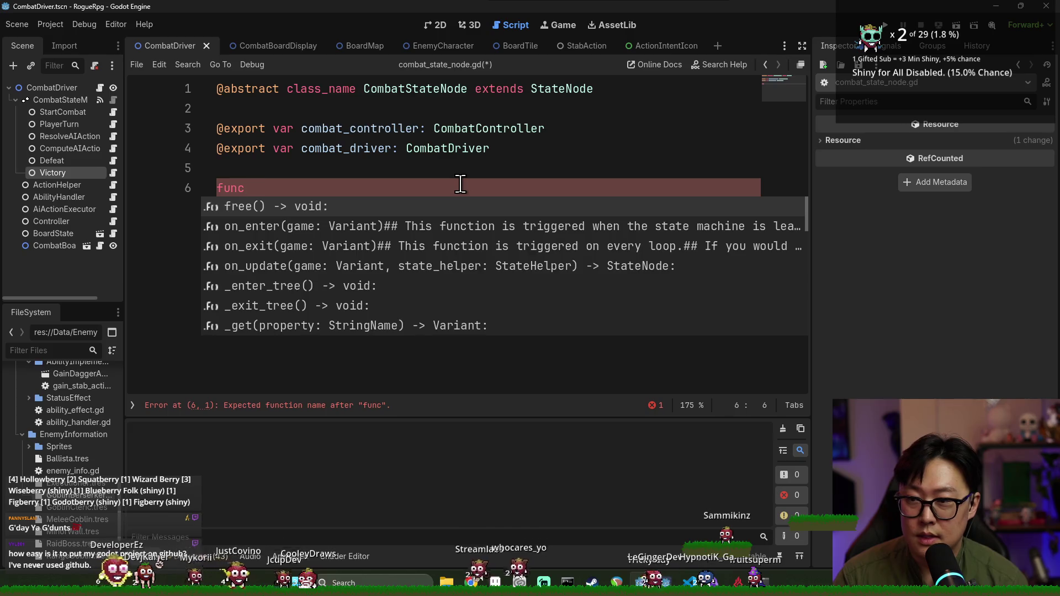
{"action": "type", "text": "is_player_defeate"}
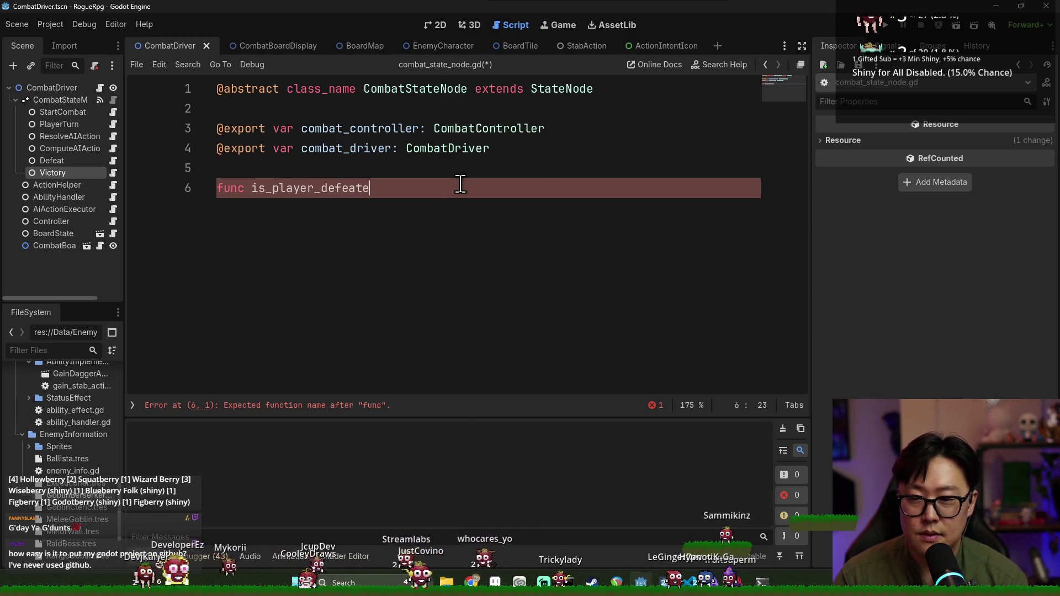
{"action": "type", "text": ":"}
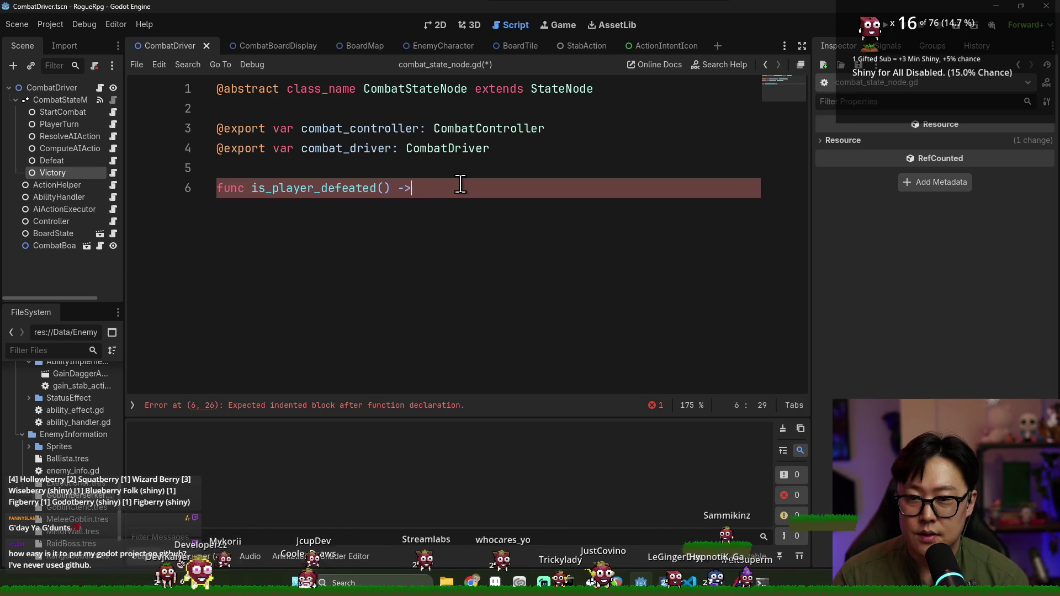
{"action": "type", "text": ":"}
{"action": "key", "text": "Return"}
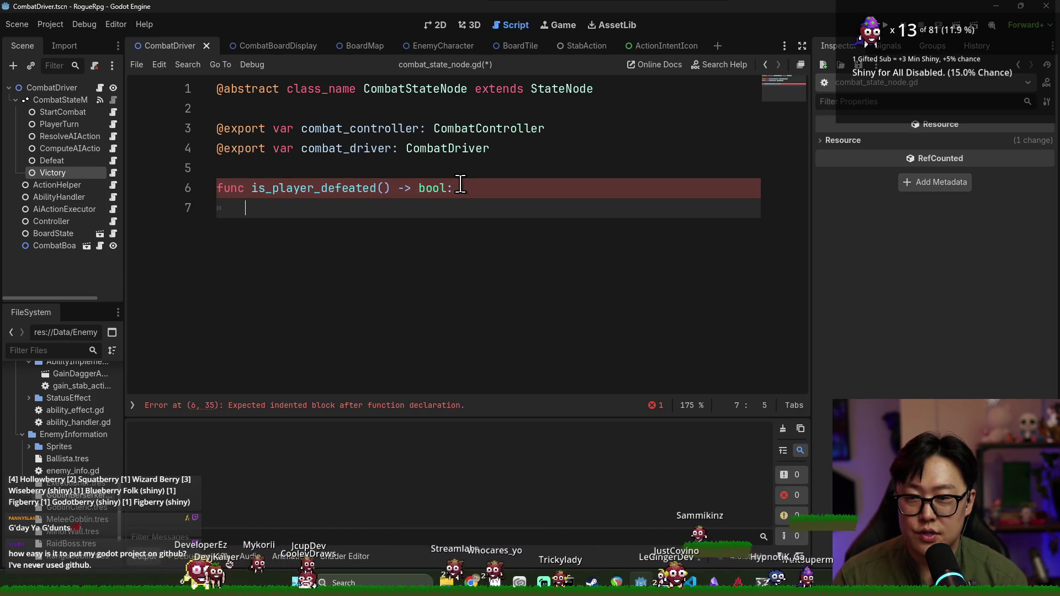
{"action": "type", "text": "com"}
{"action": "key", "text": "Return"}
{"action": "type", "text": "."}
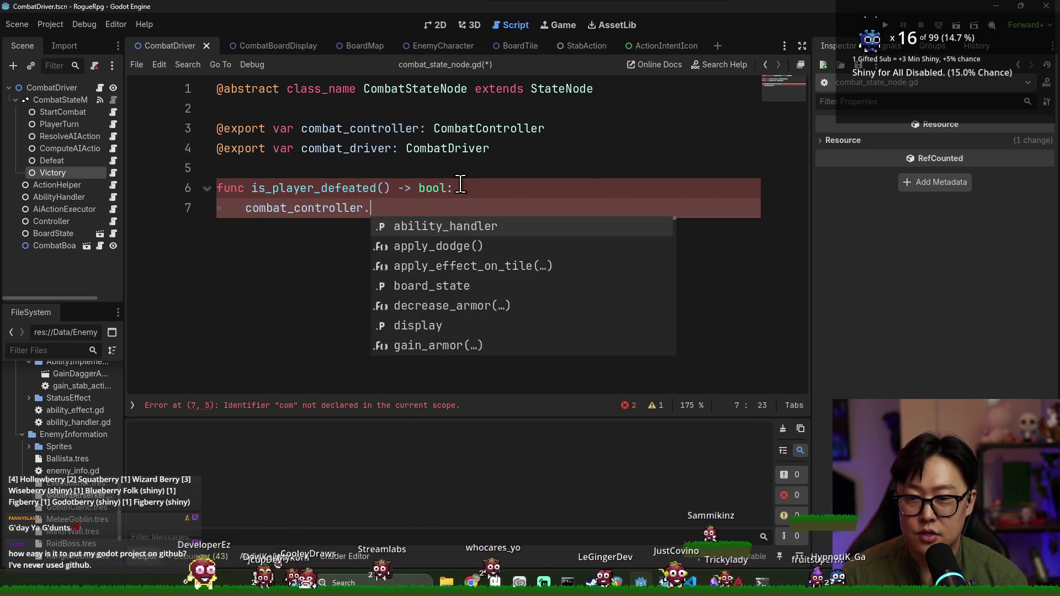
{"action": "type", "text": "boa"}
{"action": "key", "text": "Return"}
{"action": "type", "text": "._"}
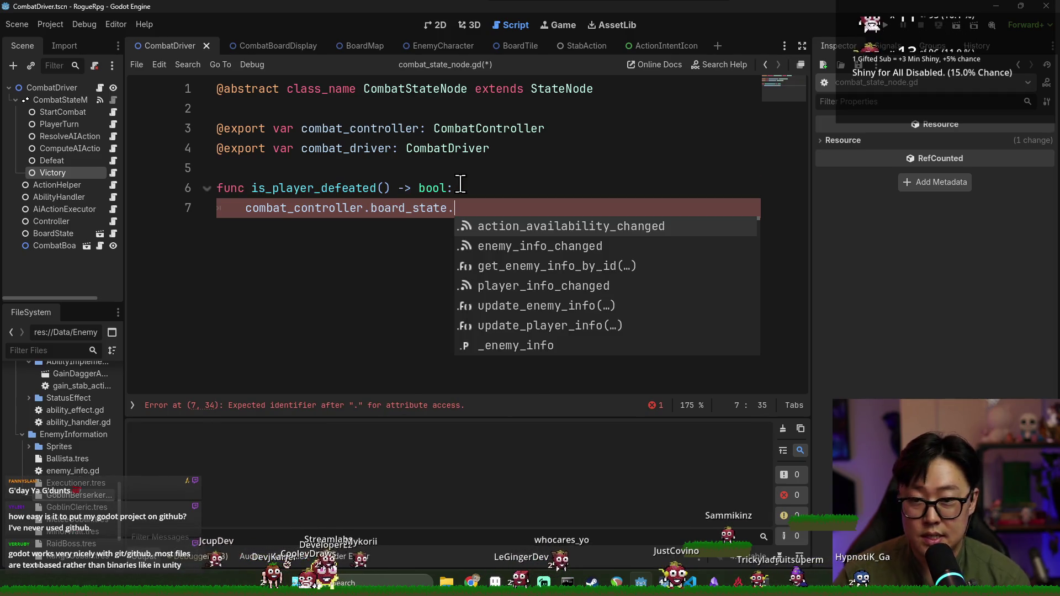
{"action": "type", "text": "pl"}
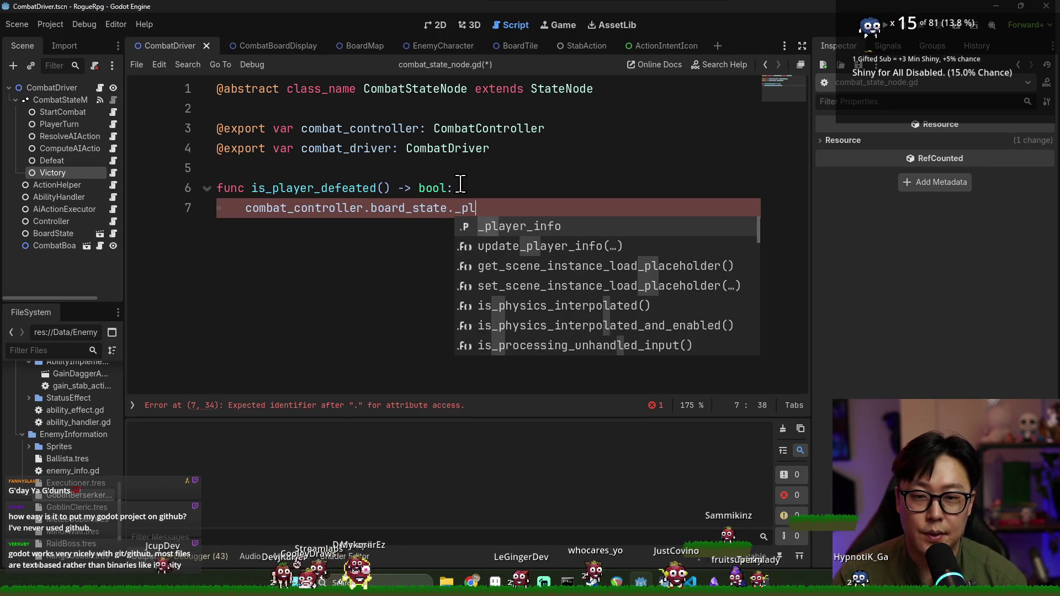
{"action": "key", "text": "Return"}
{"action": "type", "text": ".health"}
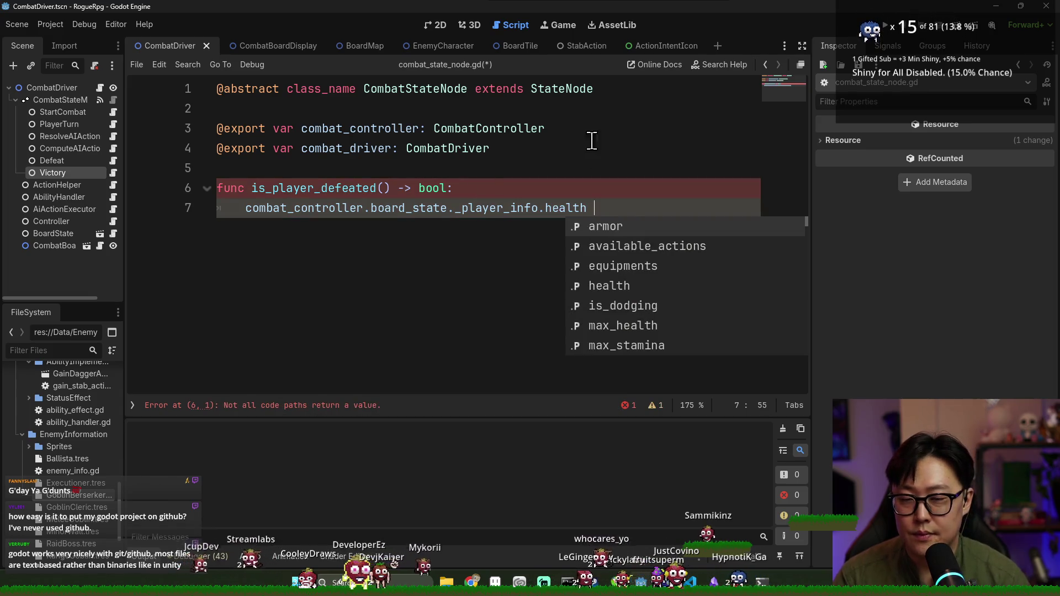
- Make line 7 return health <= 0 and start an is_enemies_defeated() -> bool signature
{"action": "left_click", "coordinate": [242, 210]}
{"action": "type", "text": "return"}
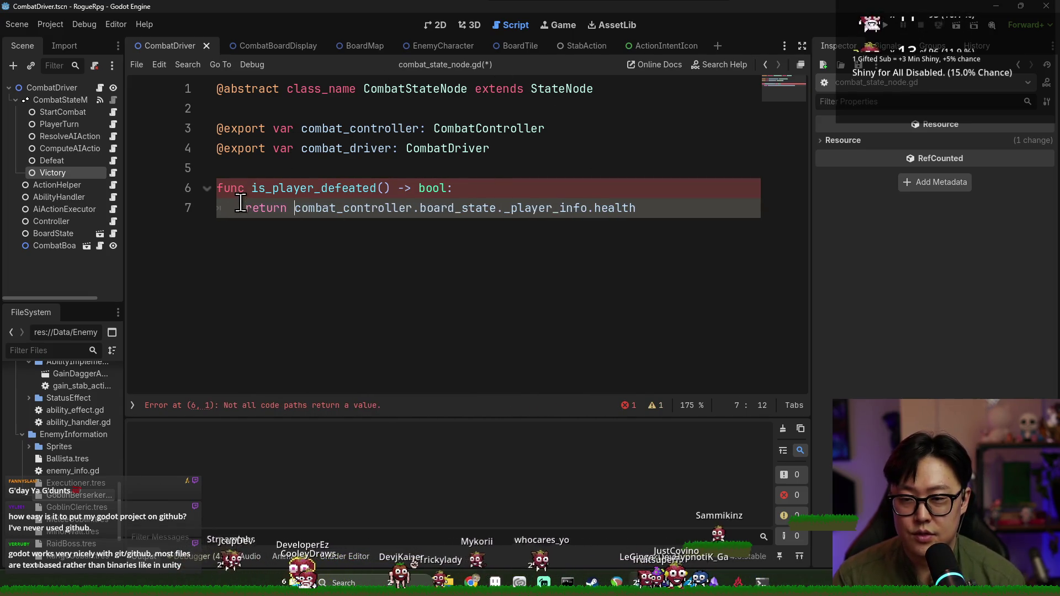
{"action": "left_click", "coordinate": [660, 210]}
{"action": "type", "text": "<= 0"}
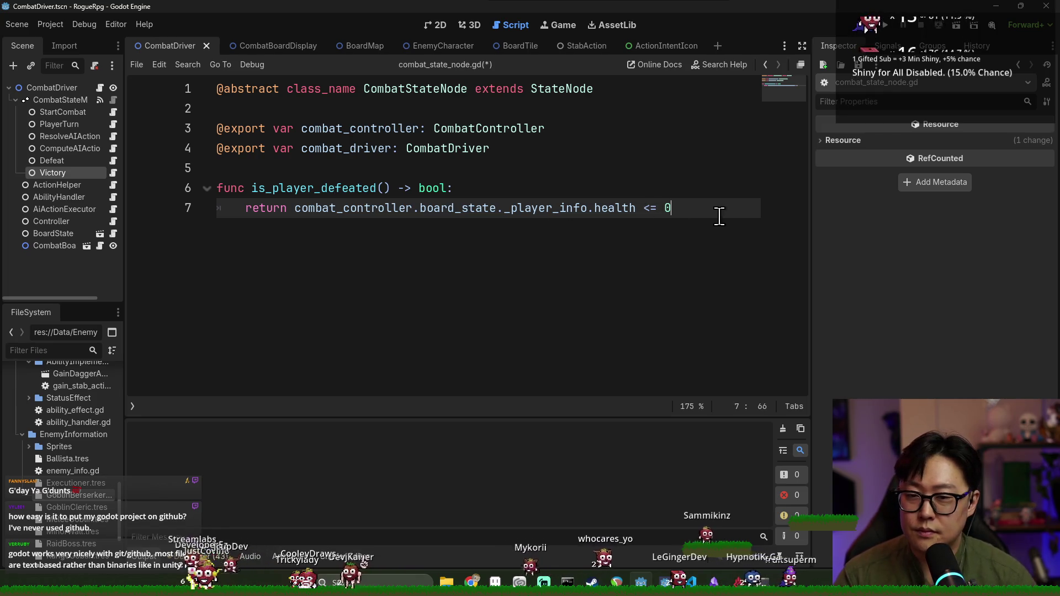
{"action": "key", "text": "Return"}
{"action": "key", "text": "Return"}
{"action": "type", "text": "enemies_de"}
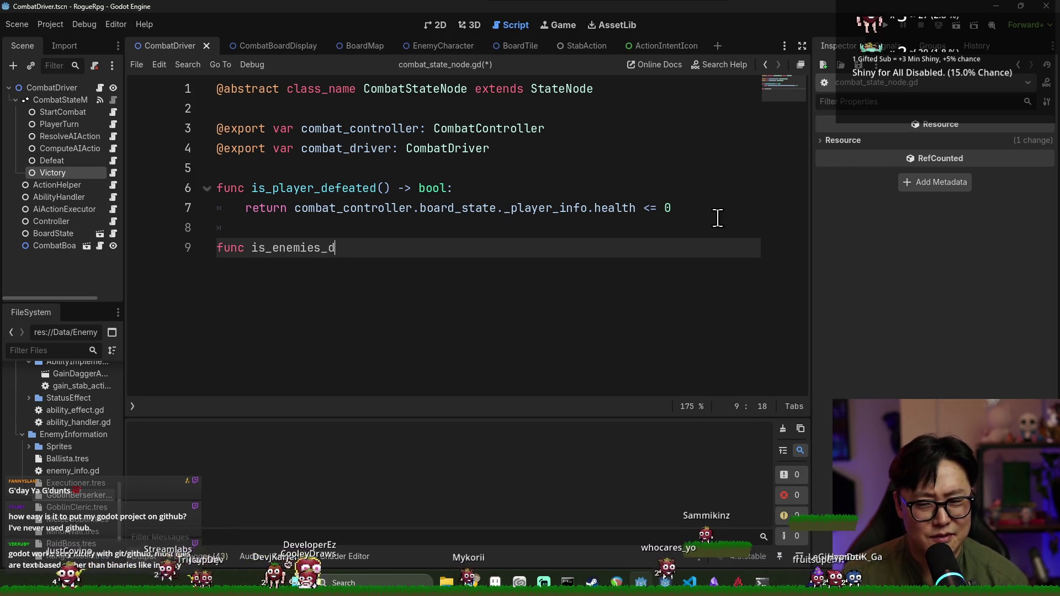
{"action": "type", "text": "feated() -> bool"}
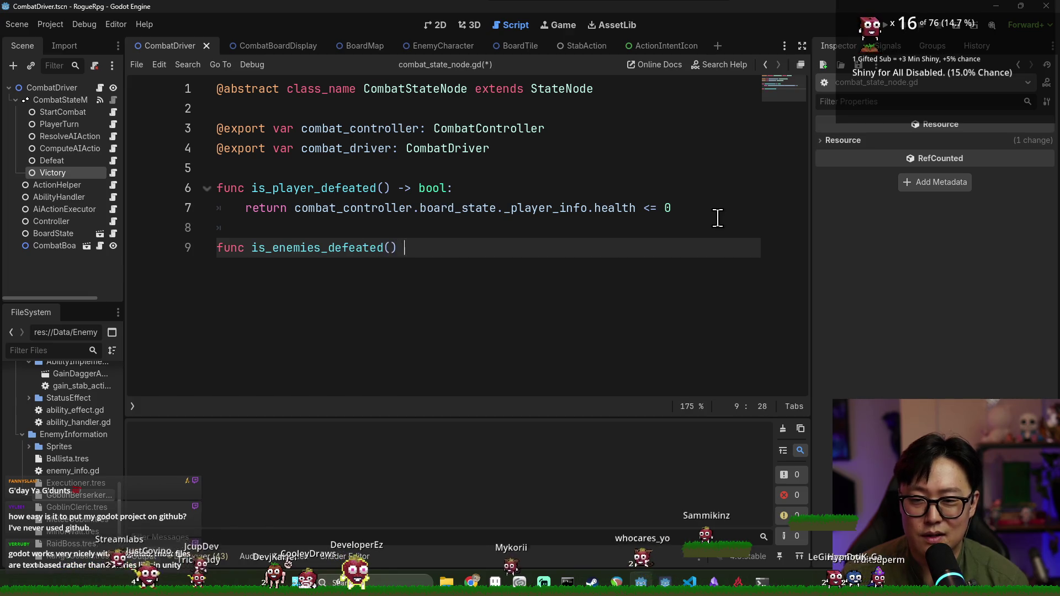
{"action": "type", "text": ":"}
- Have is_enemies_defeated return combat_controller.board_state._enemy_info.is_empty()
{"action": "key", "text": "Return"}
{"action": "type", "text": "return"}
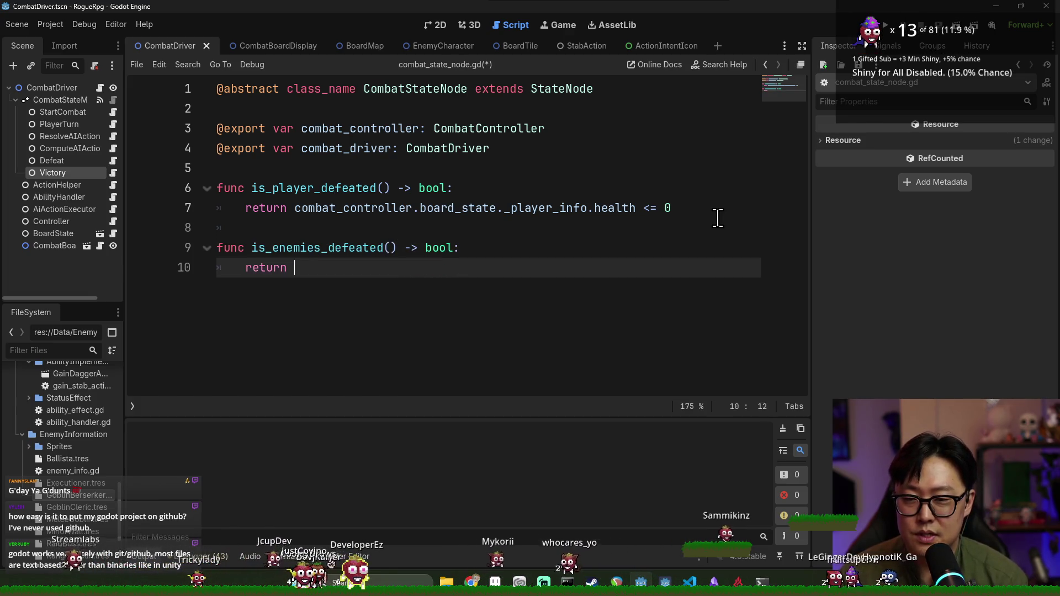
{"action": "type", "text": "t"}
{"action": "key", "text": "Return"}
{"action": "type", "text": "."}
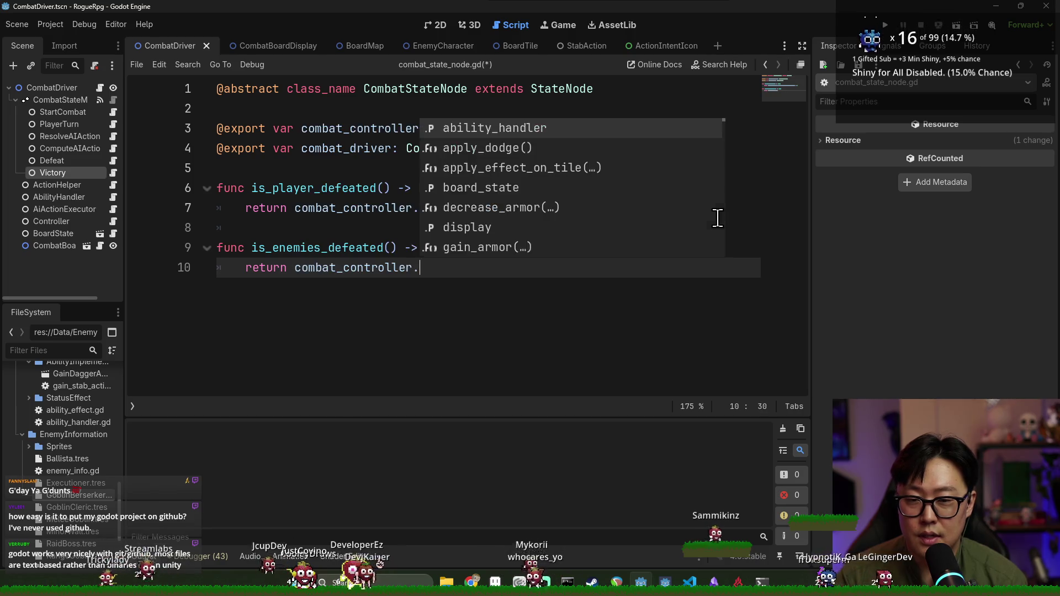
{"action": "type", "text": "bo"}
{"action": "key", "text": "Return"}
{"action": "type", "text": "."}
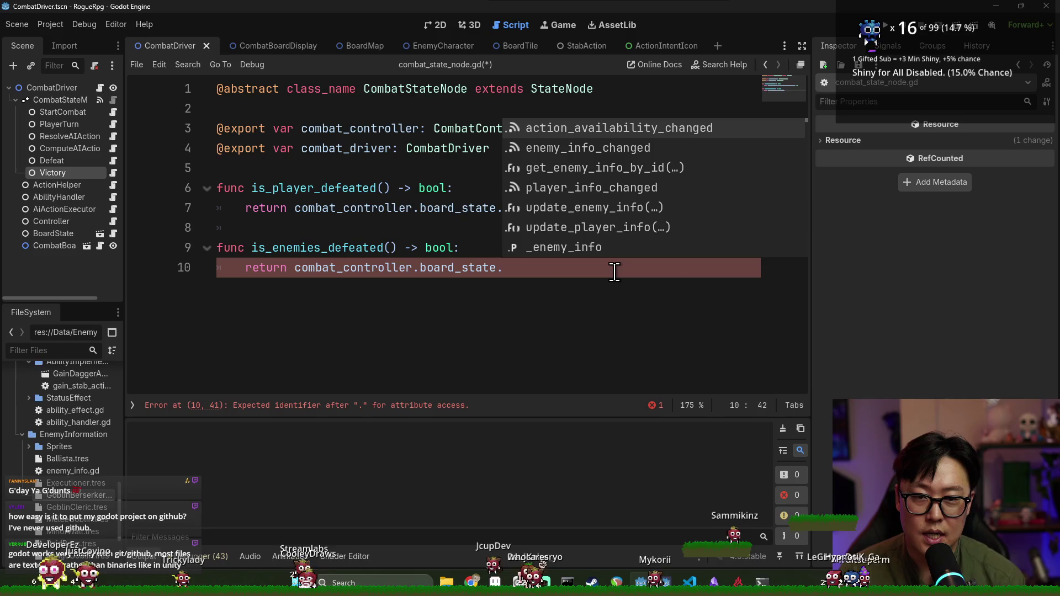
{"action": "type", "text": "cur"}
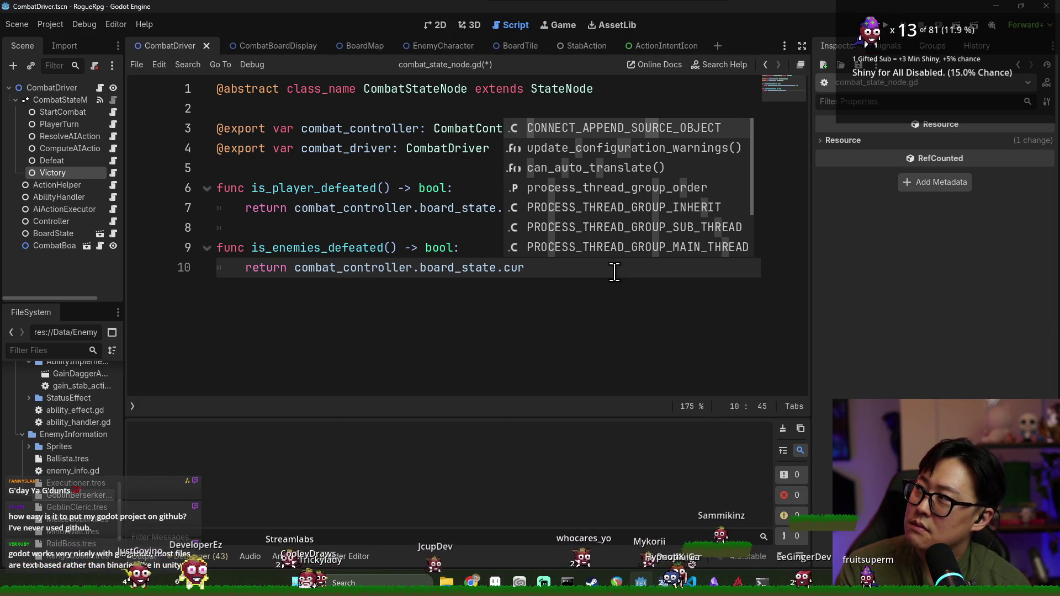
{"action": "key", "text": "BackSpace"}
{"action": "key", "text": "BackSpace"}
{"action": "key", "text": "BackSpace"}
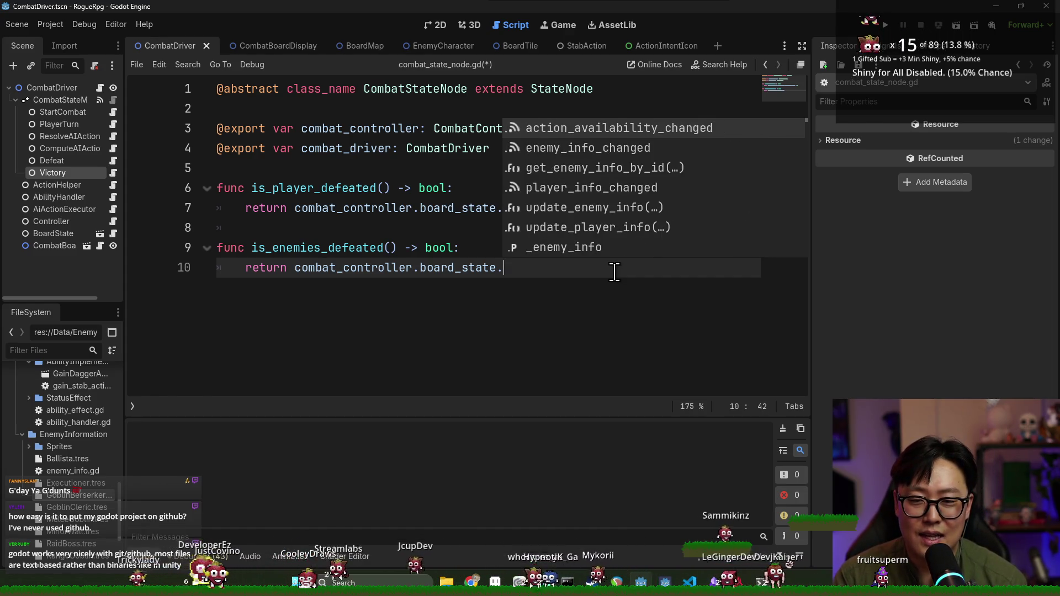
{"action": "type", "text": "_"}
{"action": "key", "text": "Return"}
{"action": "type", "text": ".is"}
{"action": "key", "text": "Return"}
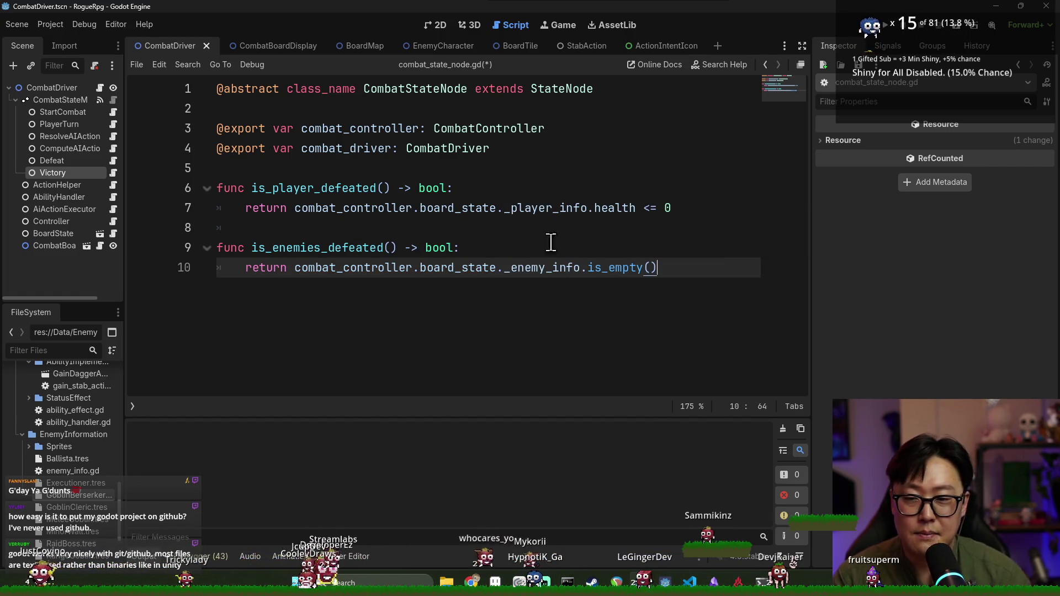
- Save combat_state_node.gd, then bring up the Controller node's combat_controller.gd
{"action": "key", "text": "ctrl+s"}
{"action": "left_click", "coordinate": [343, 267]}
{"action": "key", "text": "ctrl+s"}
{"action": "left_click", "coordinate": [265, 188]}
{"action": "key", "text": "ctrl+s"}
{"action": "key", "text": "ctrl+s"}
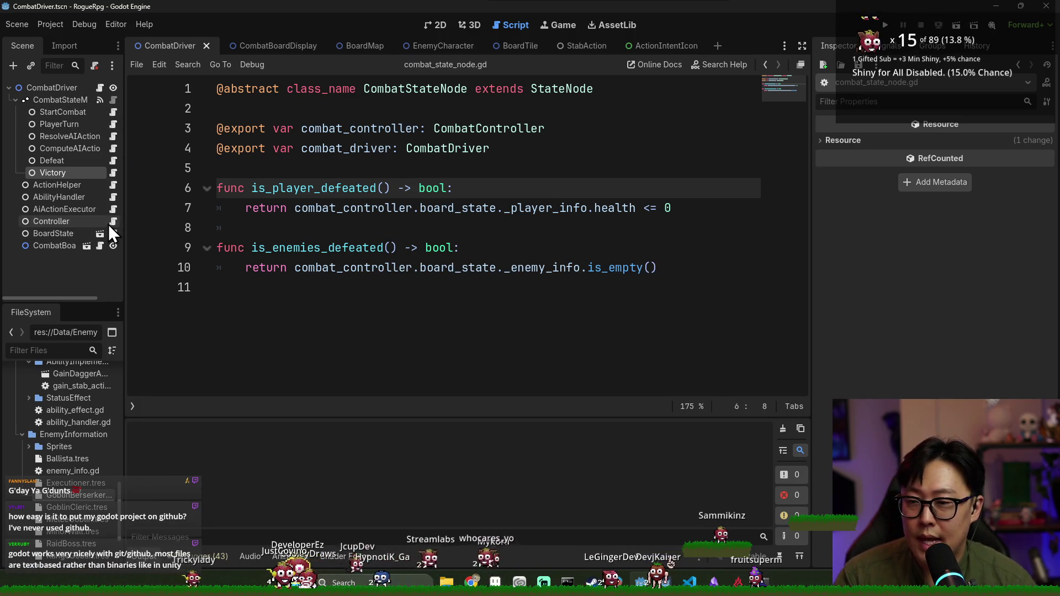
{"action": "key", "text": "ctrl+s"}
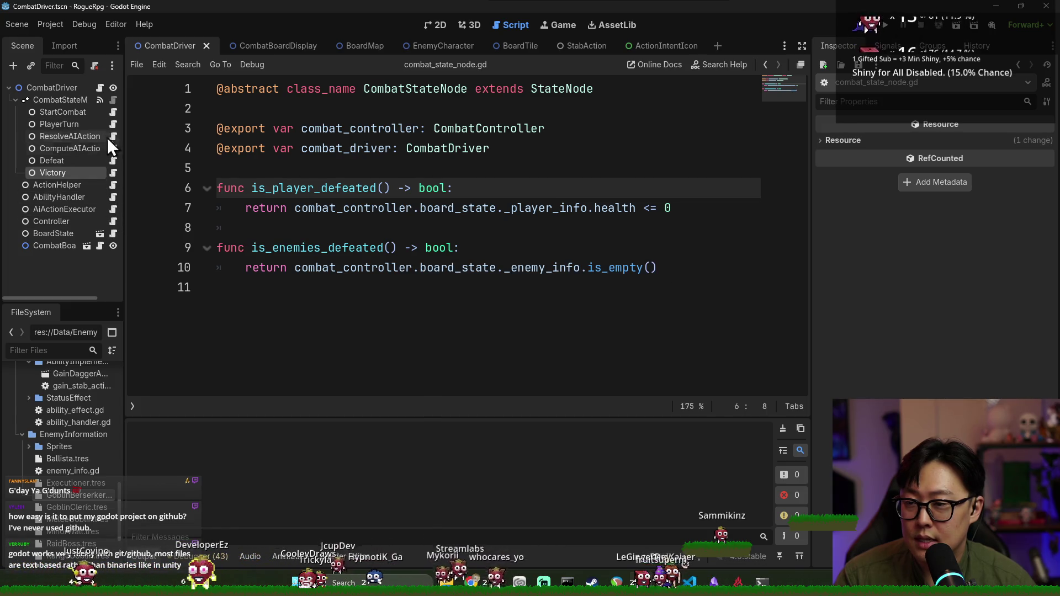
{"action": "left_click", "coordinate": [109, 224]}
- Locate the target uses and the update_enemy_info call on line 69 in inflict_damage
{"action": "scroll", "coordinate": [289, 148], "scroll_direction": "up", "scroll_amount": 3}
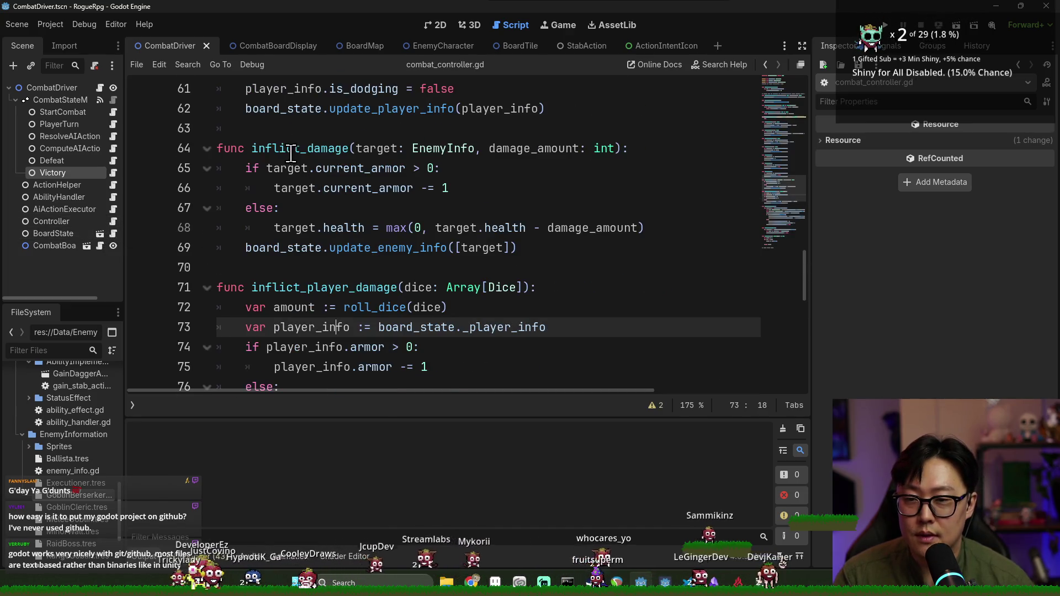
{"action": "double_click", "coordinate": [290, 148]}
{"action": "double_click", "coordinate": [377, 148]}
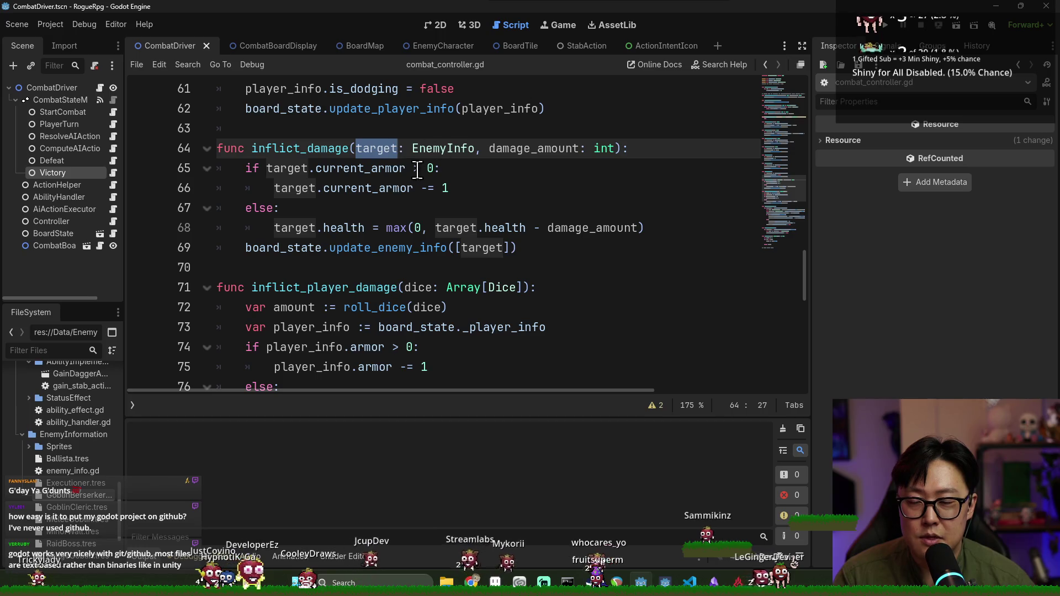
{"action": "double_click", "coordinate": [298, 228]}
{"action": "left_click", "coordinate": [670, 229]}
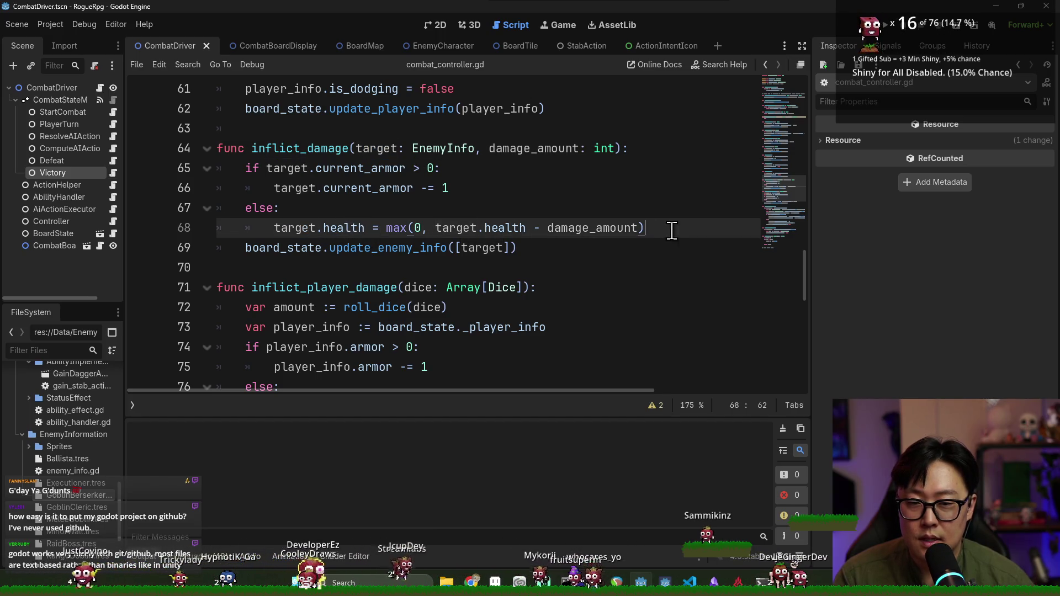
{"action": "double_click", "coordinate": [387, 248]}
{"action": "left_click", "coordinate": [523, 246]}
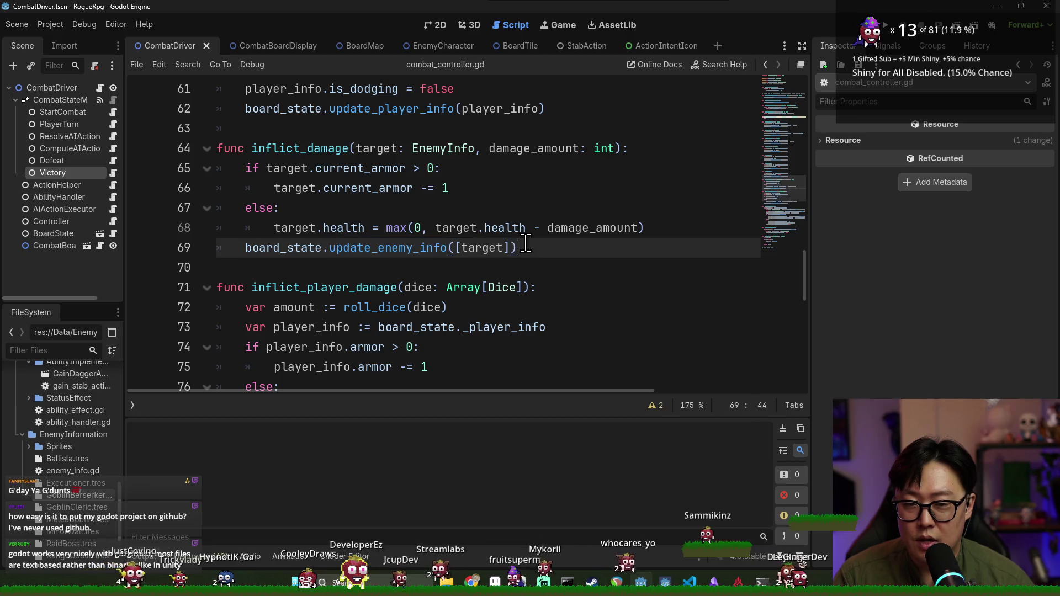
- Add an 'if target.health <= 0:' check after line 69 and go to update_enemy_info's definition
{"action": "key", "text": "Return"}
{"action": "key", "text": "Return"}
{"action": "type", "text": "if "}
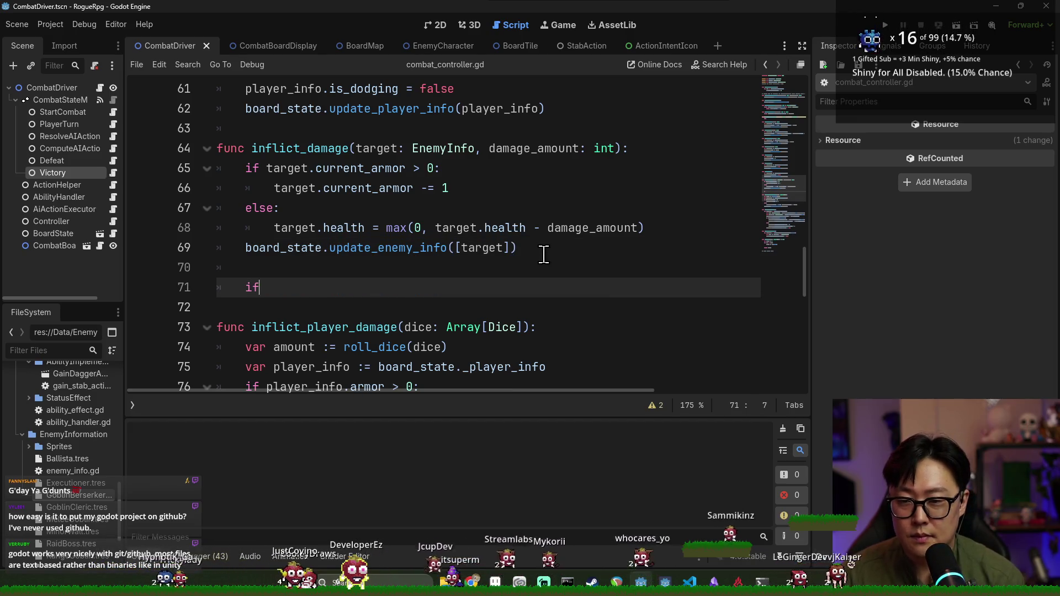
{"action": "type", "text": "targ"}
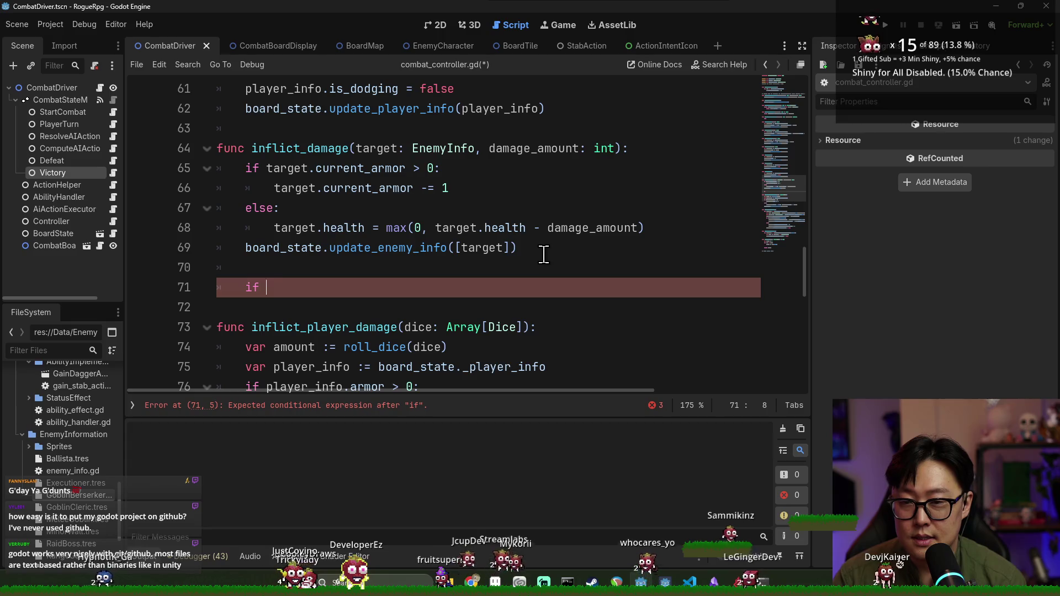
{"action": "type", "text": "et.health <"}
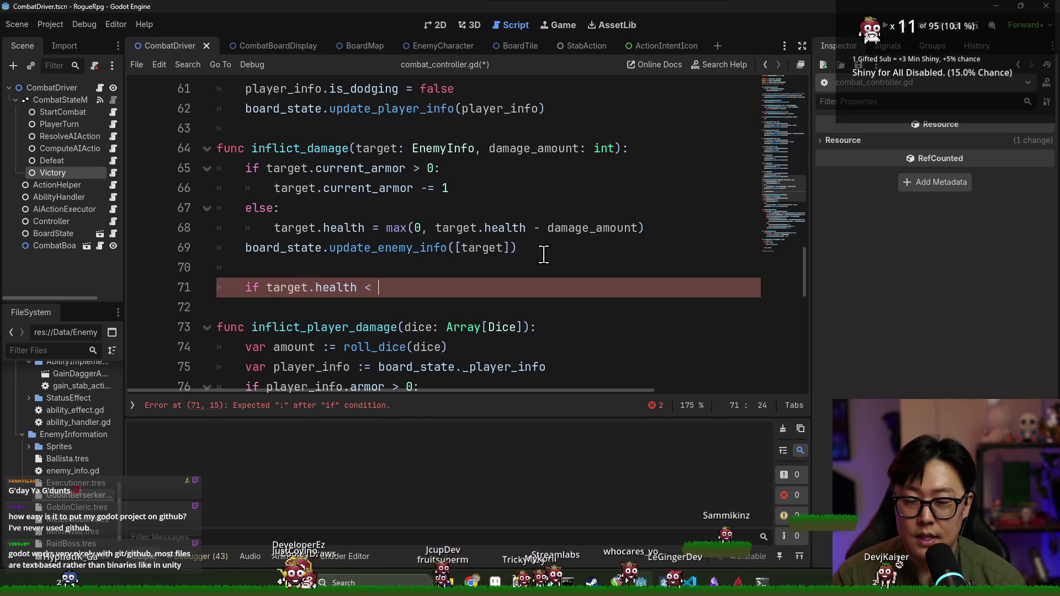
{"action": "key", "text": "BackSpace"}
{"action": "type", "text": "= 0:"}
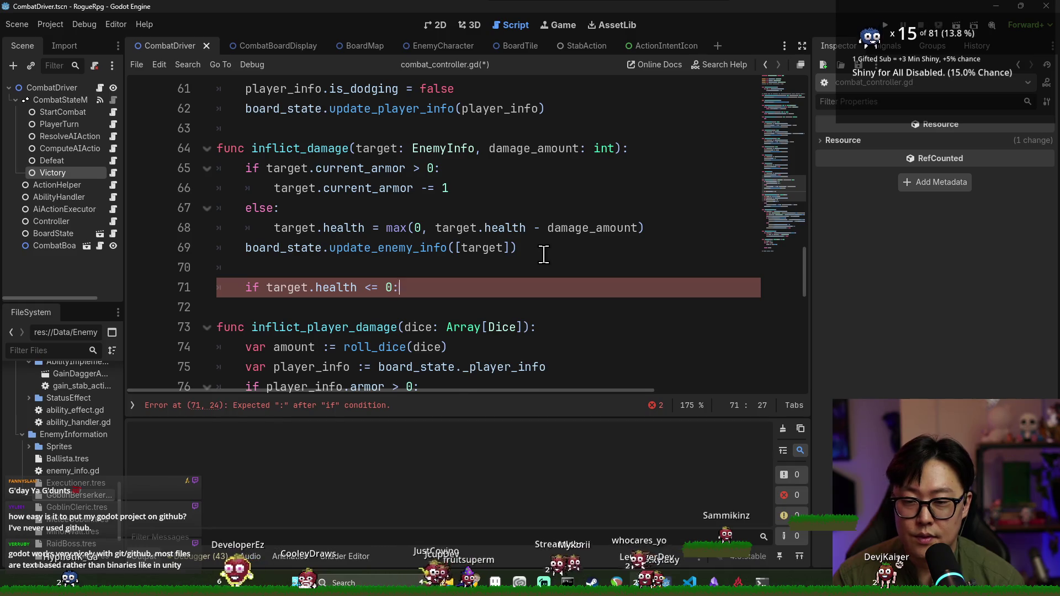
{"action": "key", "text": "Return"}
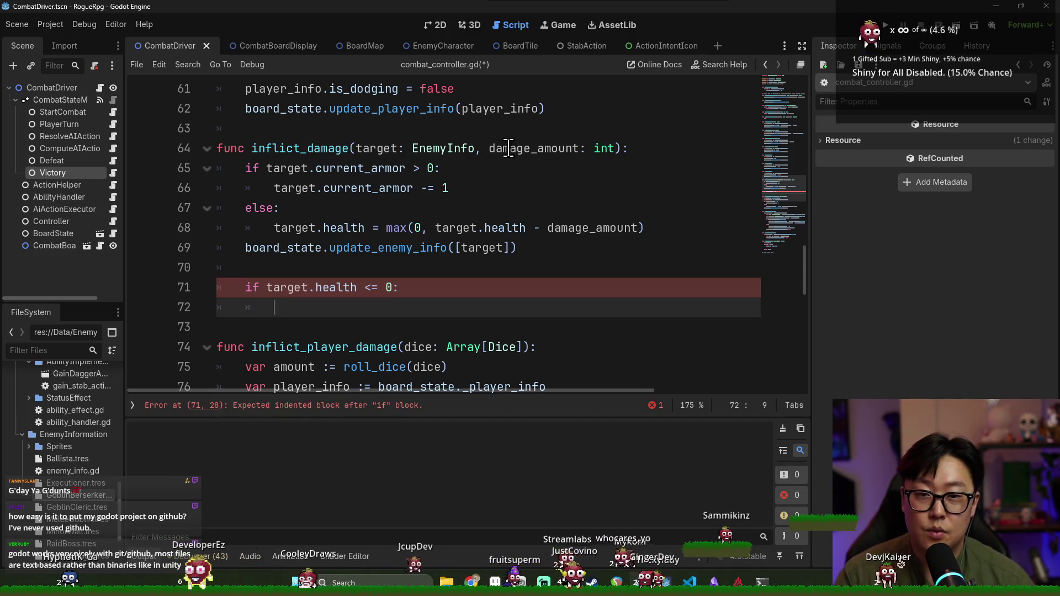
{"action": "left_click", "coordinate": [375, 249], "text": "ctrl"}
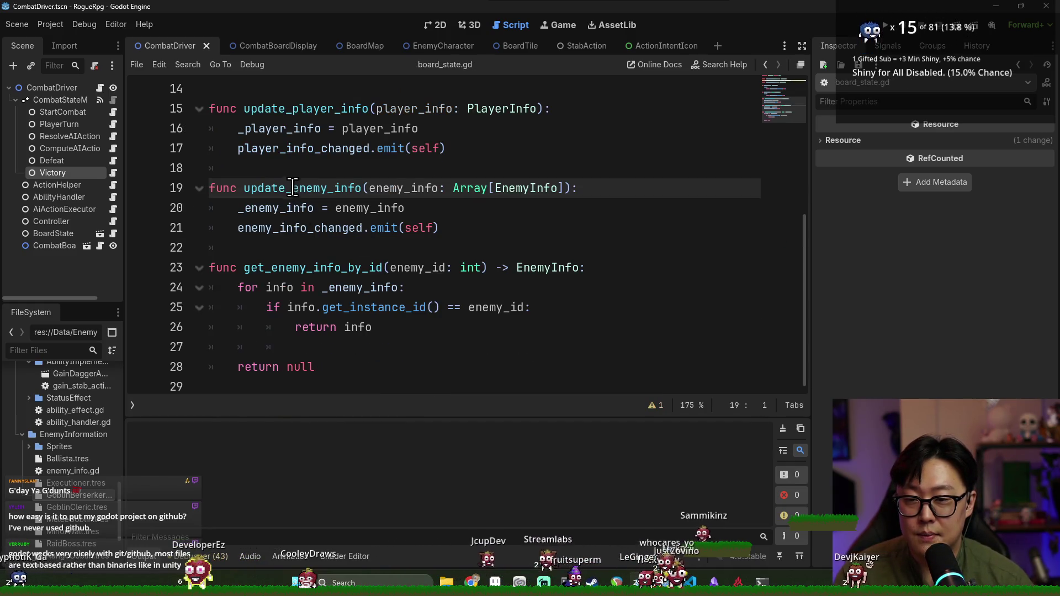
- Delete the unfinished health check from inflict_damage and save combat_controller.gd
{"action": "scroll", "coordinate": [294, 188], "scroll_direction": "up", "scroll_amount": 4}
{"action": "key", "text": "alt+Left"}
{"action": "double_click", "coordinate": [307, 250]}
{"action": "left_click", "coordinate": [342, 251], "text": "ctrl"}
{"action": "key", "text": "ctrl+s"}
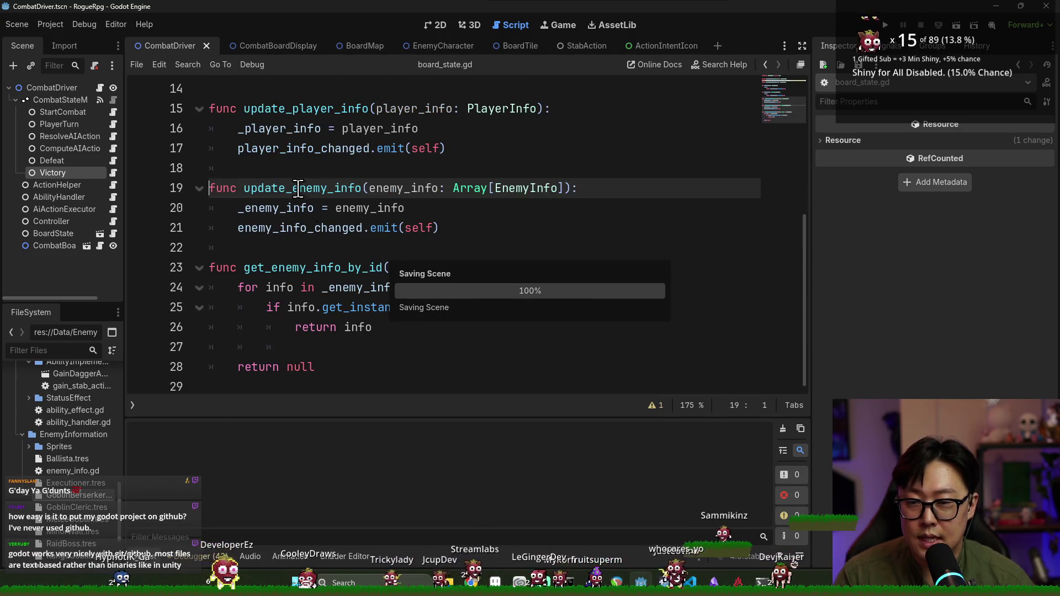
{"action": "double_click", "coordinate": [306, 190]}
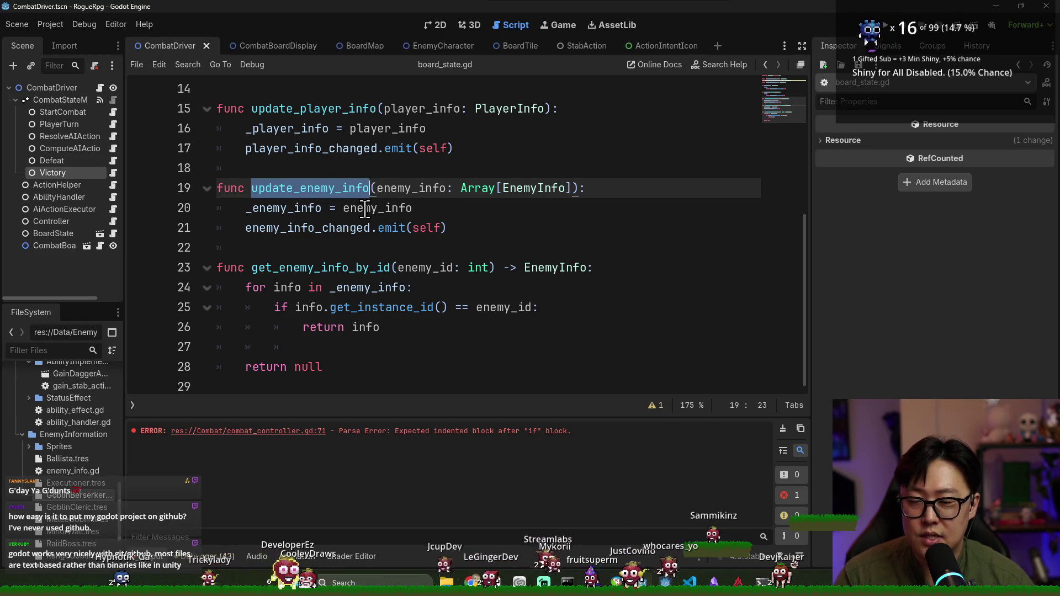
{"action": "key", "text": "alt+Left"}
{"action": "left_click_drag", "start_coordinate": [298, 307], "coordinate": [281, 272]}
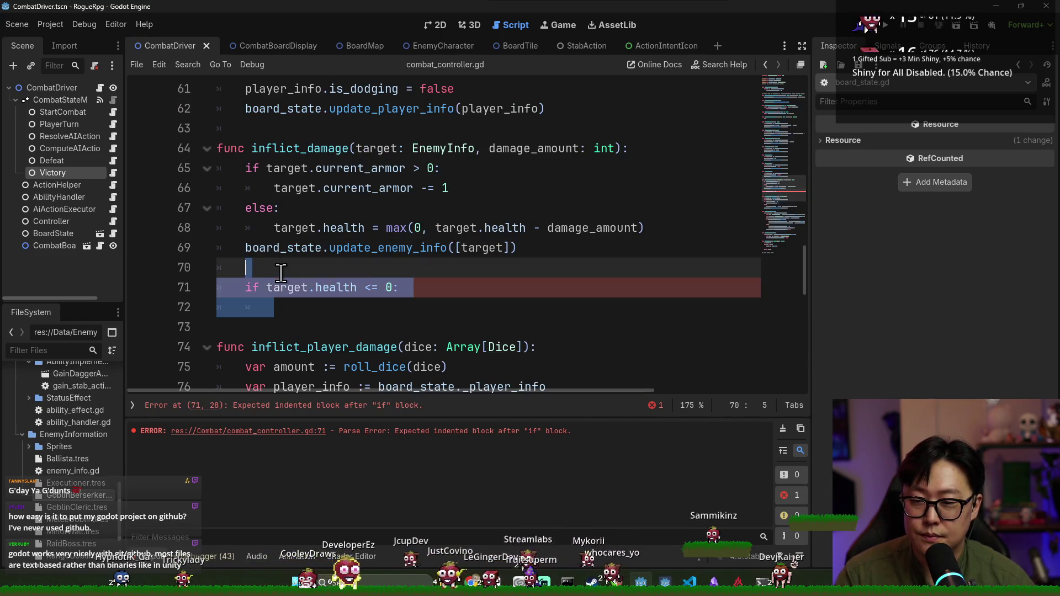
{"action": "key", "text": "BackSpace"}
{"action": "key", "text": "BackSpace"}
{"action": "key", "text": "BackSpace"}
{"action": "key", "text": "ctrl+s"}
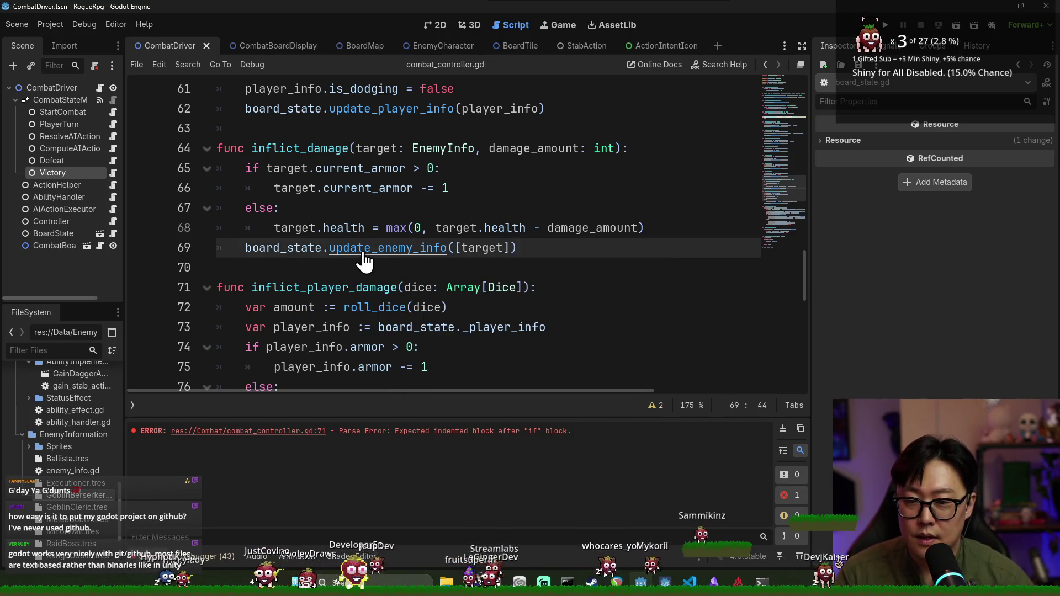
- Inspect update_enemy_info in board_state.gd, including its enemy_info_changed emit on line 21
{"action": "left_click", "coordinate": [362, 251], "text": "ctrl"}
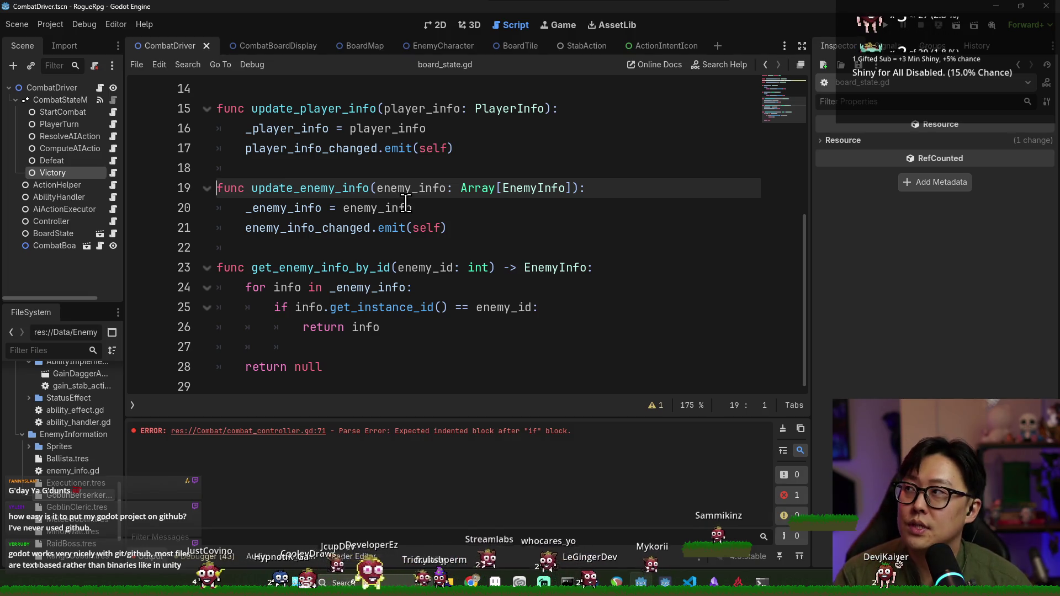
{"action": "left_click", "coordinate": [565, 215]}
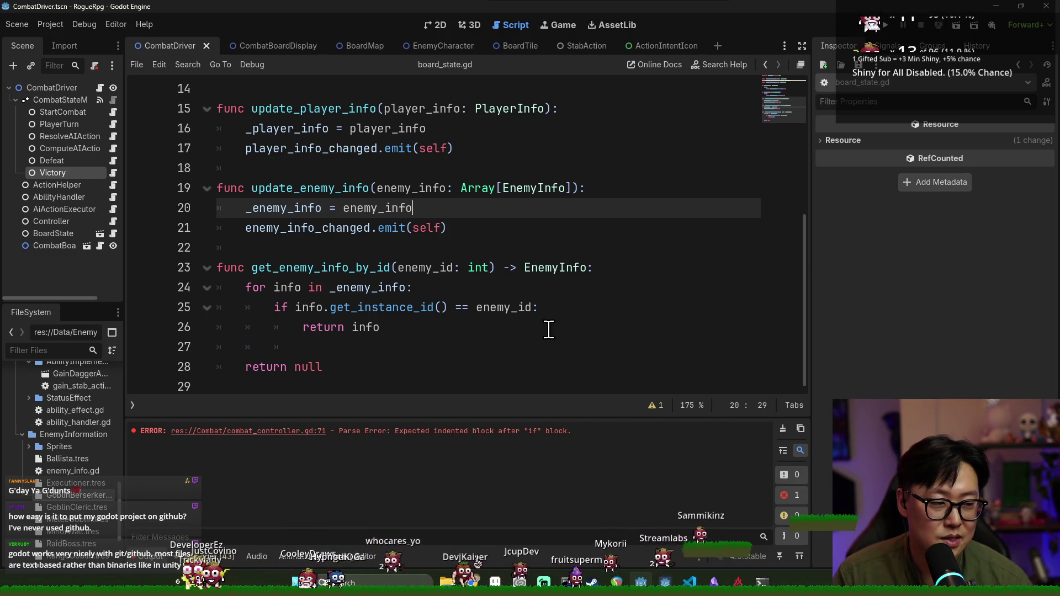
{"action": "left_click", "coordinate": [356, 249]}
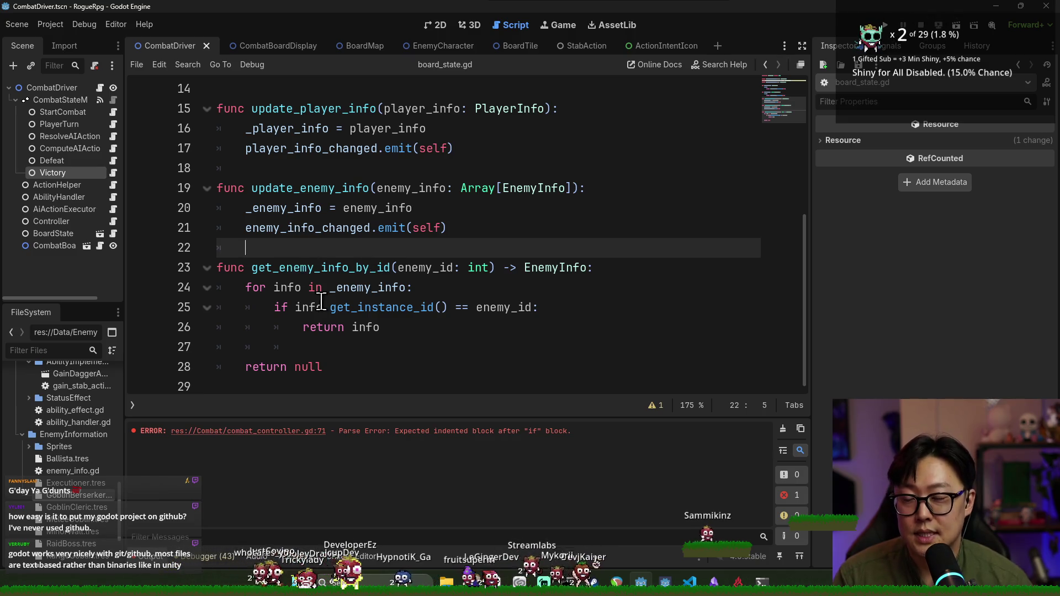
{"action": "left_click", "coordinate": [343, 330]}
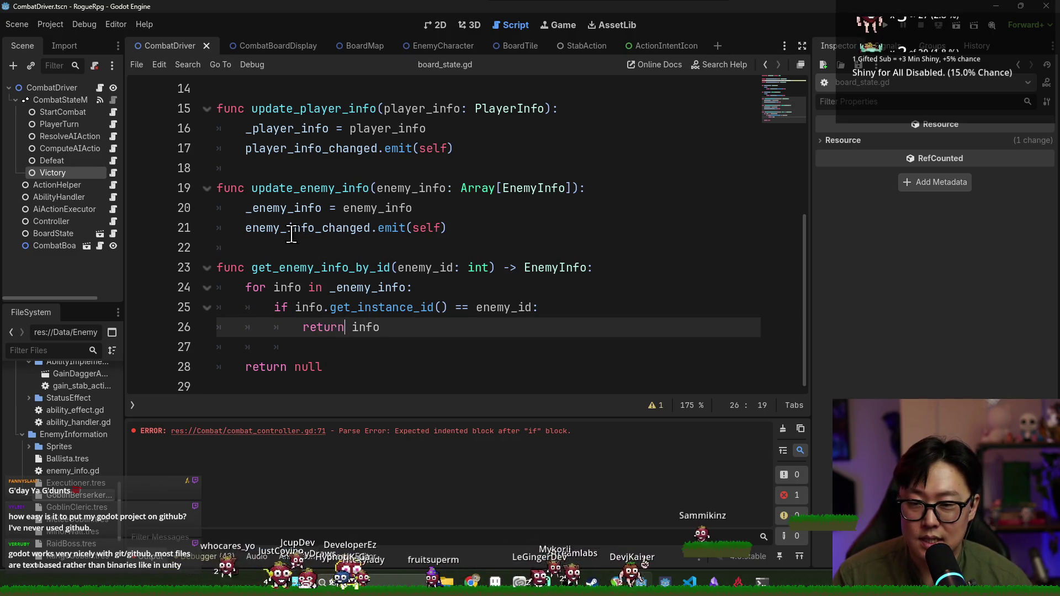
{"action": "double_click", "coordinate": [289, 188]}
{"action": "scroll", "coordinate": [304, 190], "scroll_direction": "up", "scroll_amount": 3}
{"action": "scroll", "coordinate": [304, 190], "scroll_direction": "down", "scroll_amount": 3}
{"action": "double_click", "coordinate": [313, 227]}
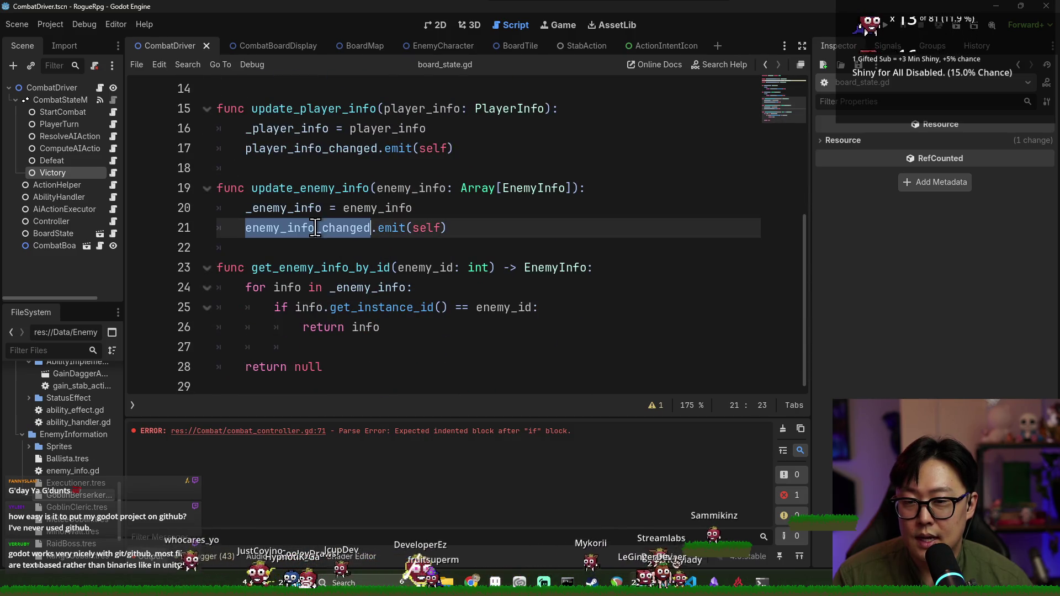
{"action": "left_click", "coordinate": [427, 219]}
{"action": "double_click", "coordinate": [355, 229]}
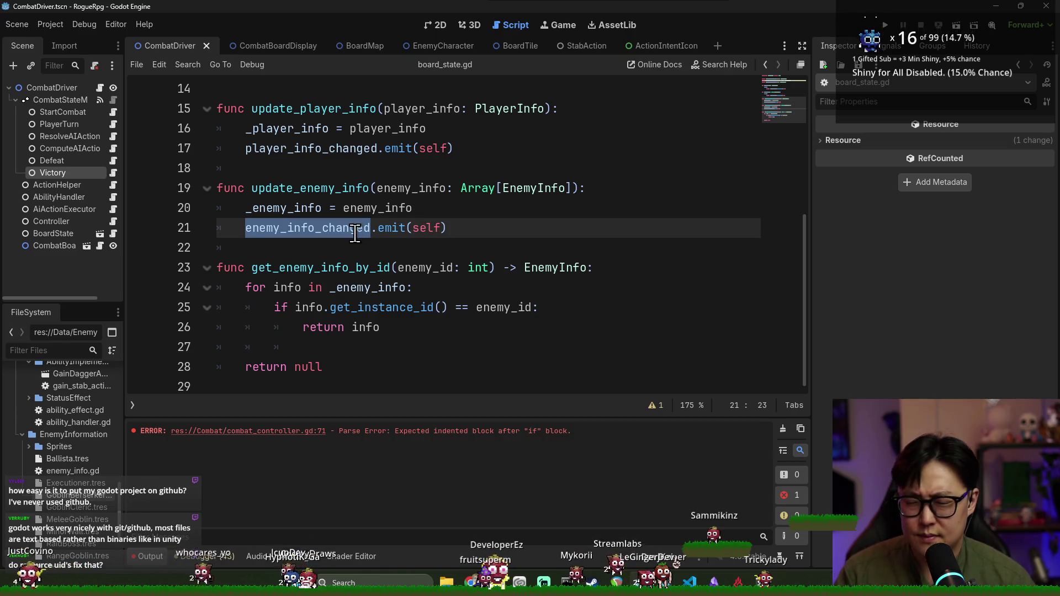
- Recheck the _enemy_info update and emit lines, then filter FileSystem files by 'displa'
{"action": "key", "text": "ctrl+Right"}
{"action": "key", "text": "ctrl+Right"}
{"action": "key", "text": "ctrl+shift+Right"}
{"action": "double_click", "coordinate": [318, 210]}
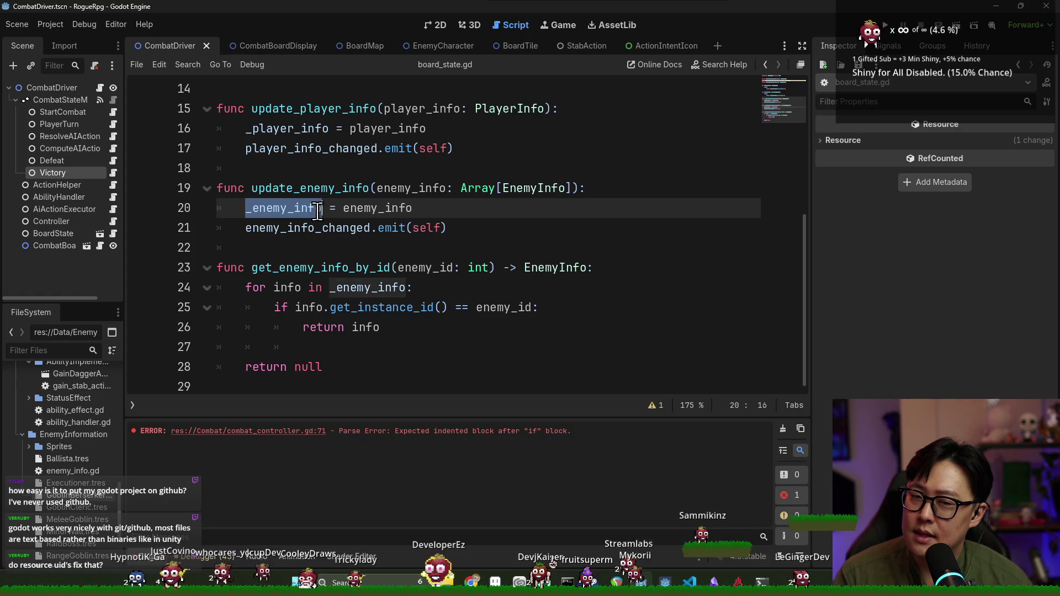
{"action": "key", "text": "Escape"}
{"action": "double_click", "coordinate": [312, 209]}
{"action": "double_click", "coordinate": [391, 228]}
{"action": "double_click", "coordinate": [359, 228]}
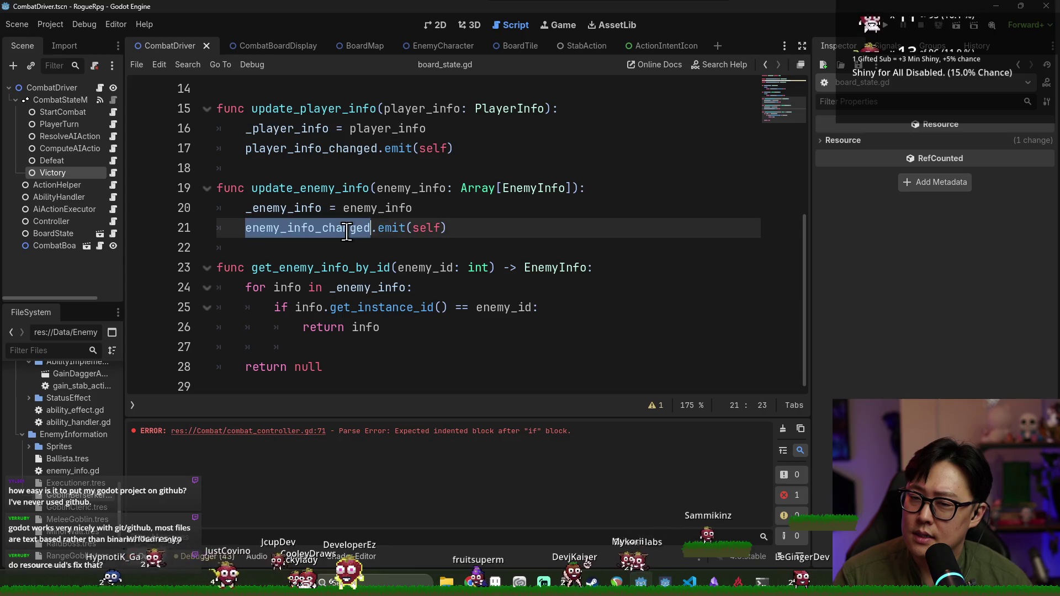
{"action": "scroll", "coordinate": [381, 239], "scroll_direction": "up", "scroll_amount": 4}
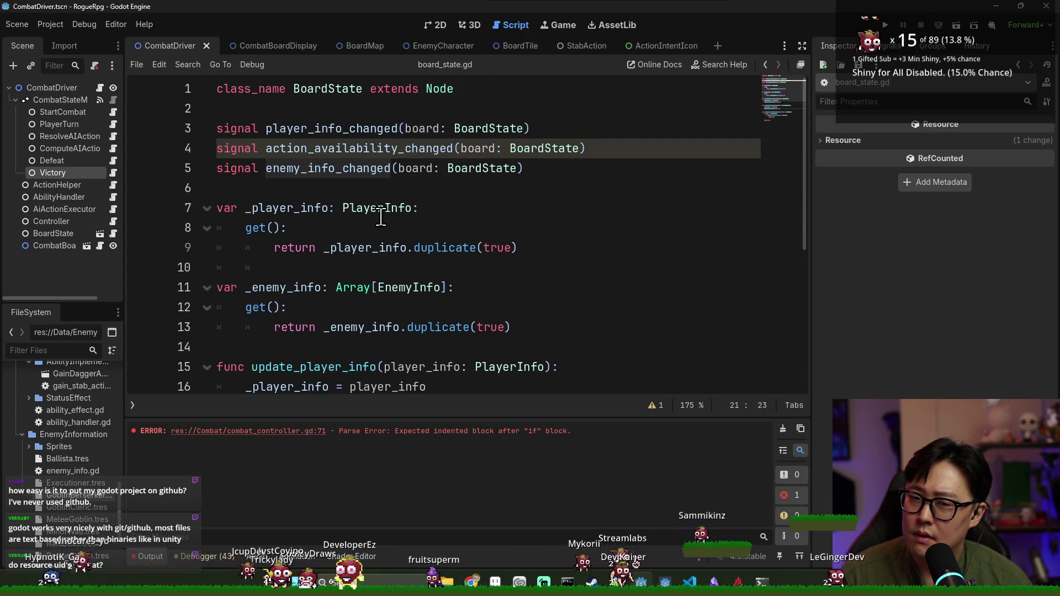
{"action": "scroll", "coordinate": [384, 202], "scroll_direction": "down", "scroll_amount": 4}
{"action": "scroll", "coordinate": [343, 219], "scroll_direction": "up", "scroll_amount": 1}
{"action": "scroll", "coordinate": [353, 218], "scroll_direction": "down", "scroll_amount": 1}
{"action": "double_click", "coordinate": [316, 209]}
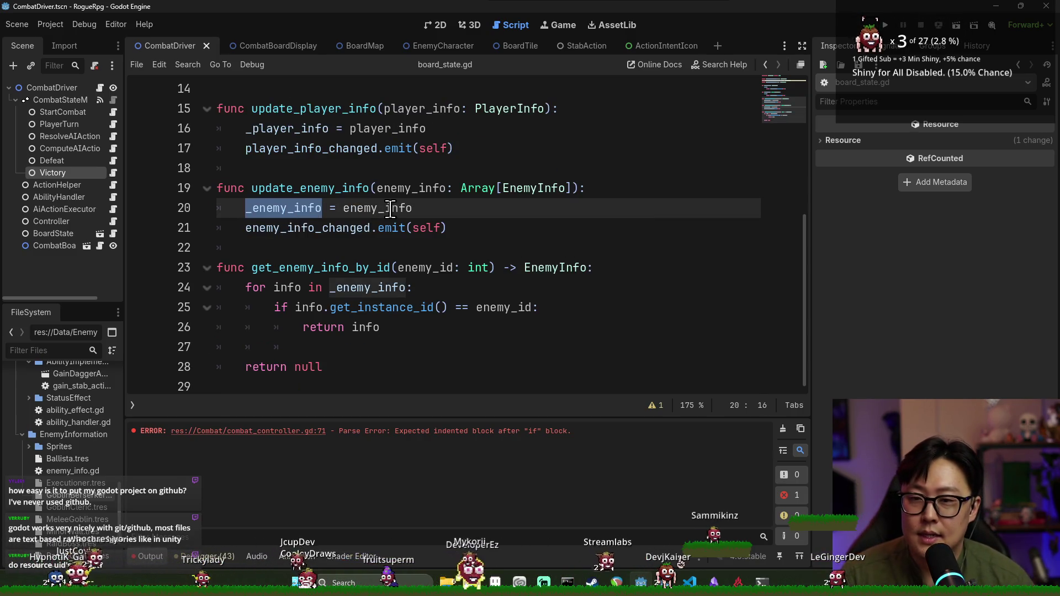
{"action": "double_click", "coordinate": [334, 229]}
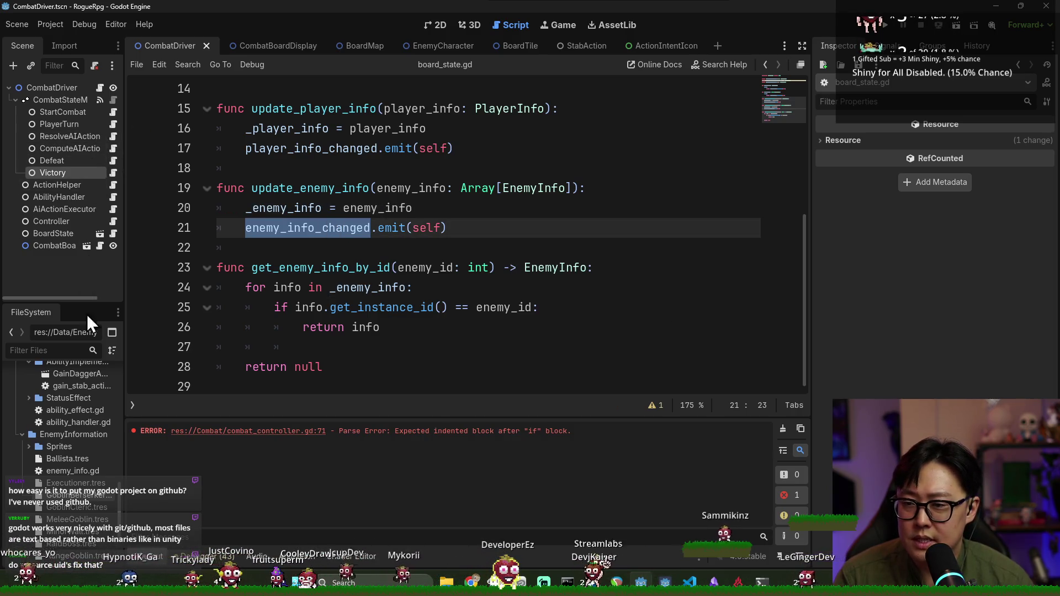
{"action": "left_click", "coordinate": [44, 351]}
{"action": "type", "text": "displa"}
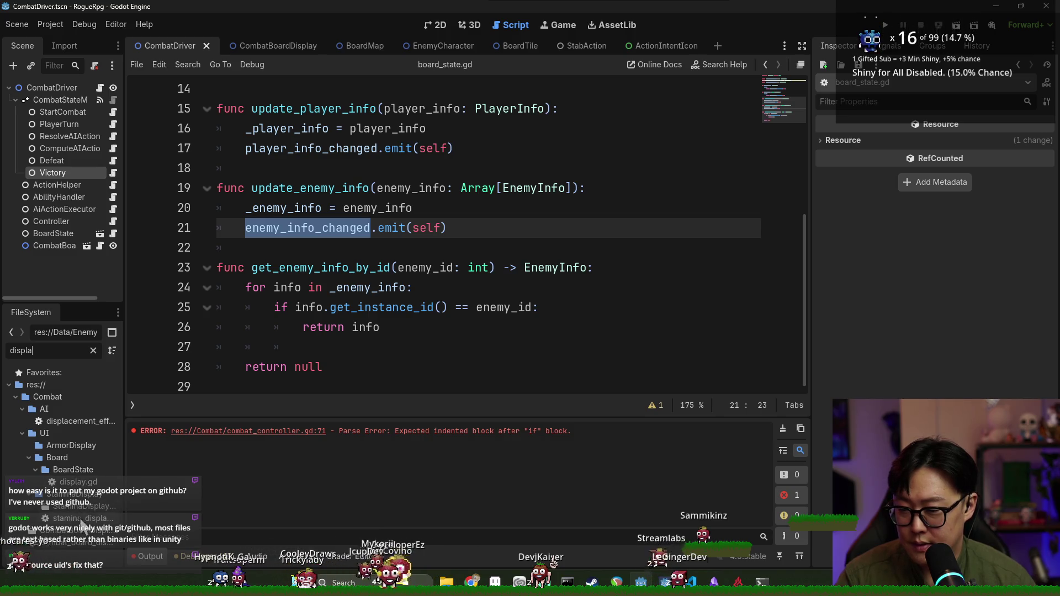
- Open the CombatBoardDisplay scene's script at _on_enemy_info_changed and clear the stale parse error
{"action": "double_click", "coordinate": [81, 544]}
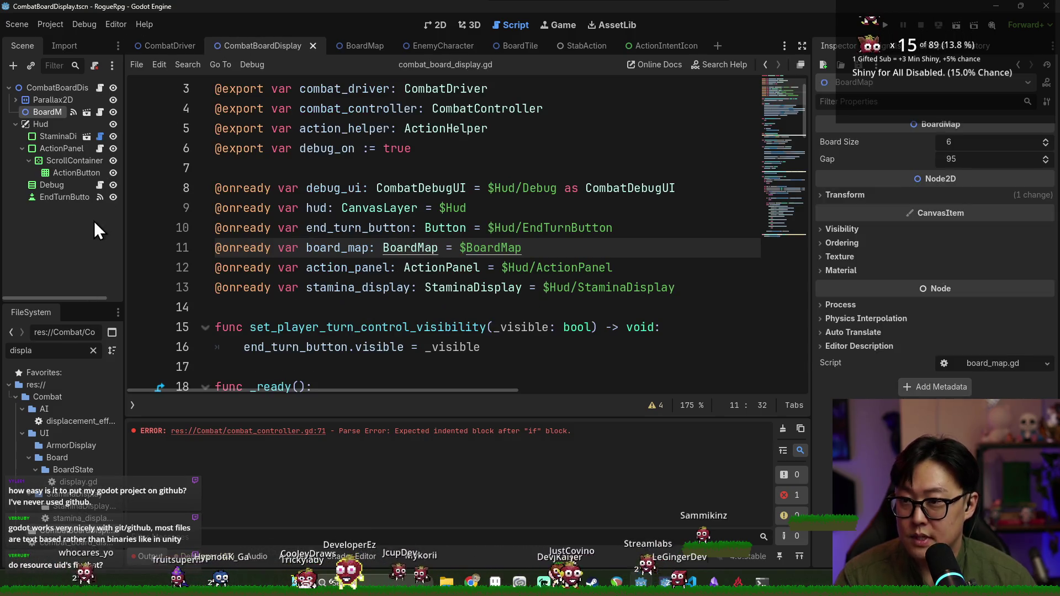
{"action": "scroll", "coordinate": [311, 207], "scroll_direction": "down", "scroll_amount": 9}
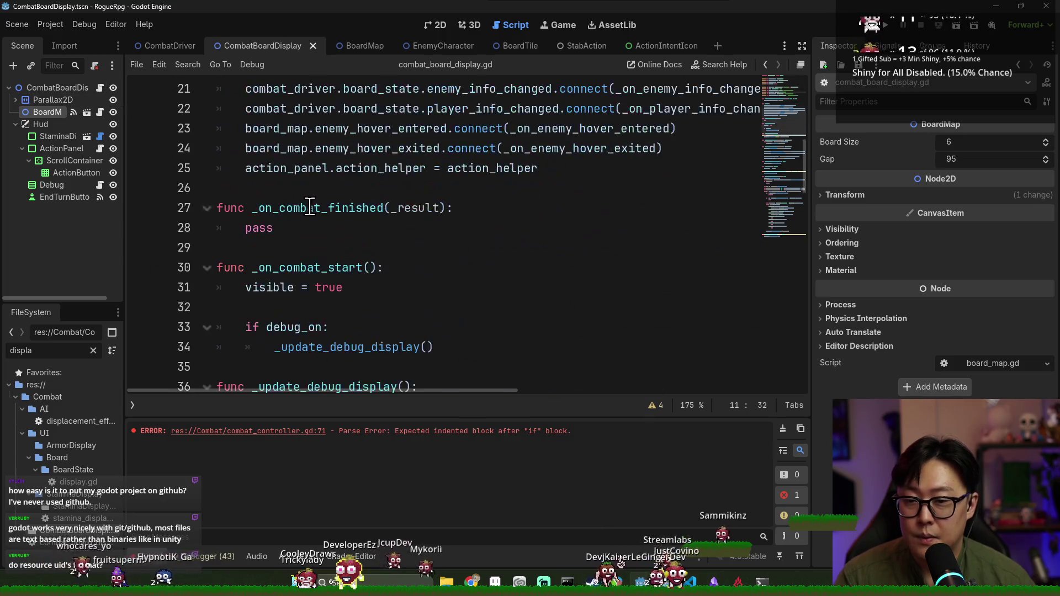
{"action": "scroll", "coordinate": [311, 207], "scroll_direction": "down", "scroll_amount": 1}
{"action": "double_click", "coordinate": [330, 229]}
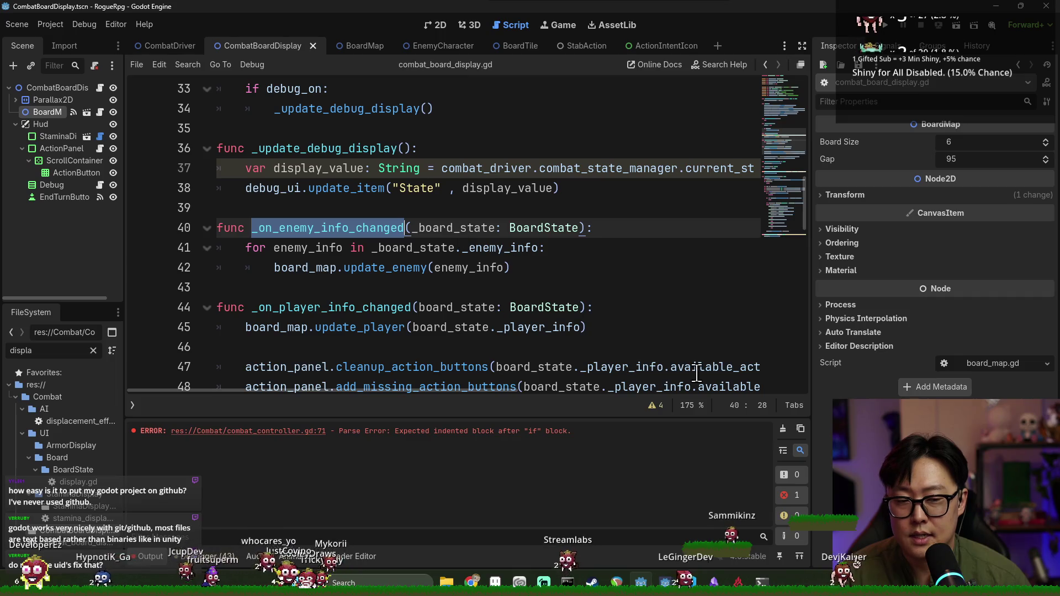
{"action": "left_click", "coordinate": [784, 428]}
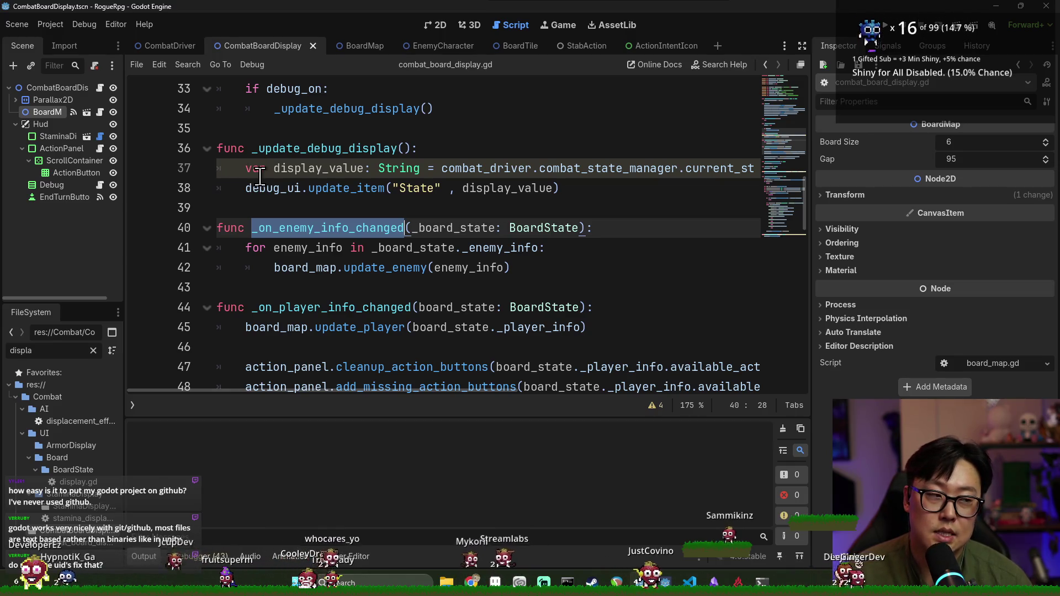
- Examine _on_enemy_info_changed, its _board_state parameter, and the update_enemy call on line 42
{"action": "mouse_move", "coordinate": [364, 192]}
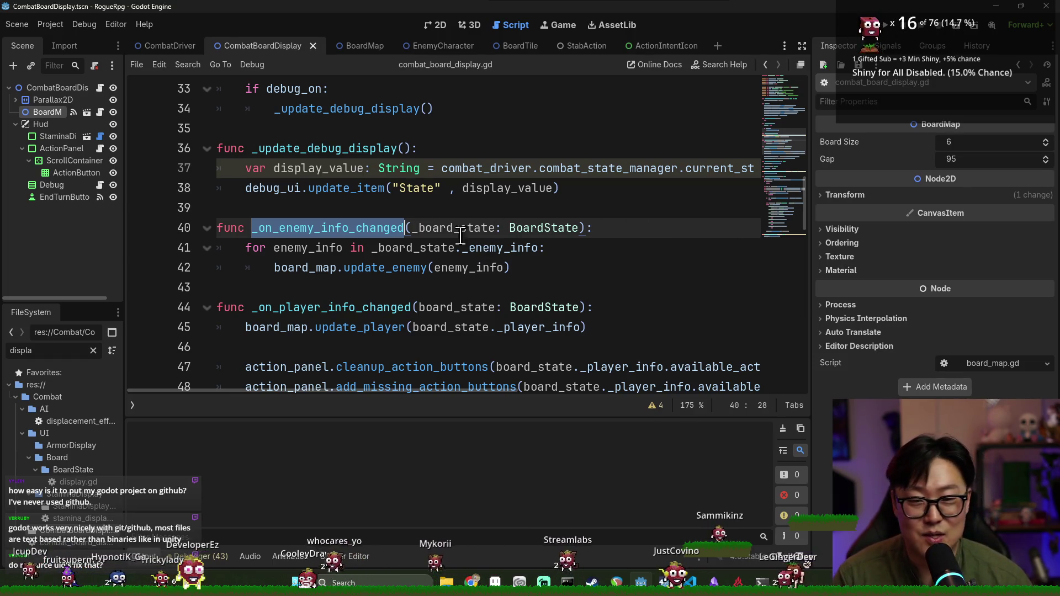
{"action": "scroll", "coordinate": [364, 246], "scroll_direction": "down", "scroll_amount": 1}
{"action": "scroll", "coordinate": [362, 243], "scroll_direction": "up", "scroll_amount": 1}
{"action": "left_click", "coordinate": [302, 168]}
{"action": "scroll", "coordinate": [357, 228], "scroll_direction": "up", "scroll_amount": 2}
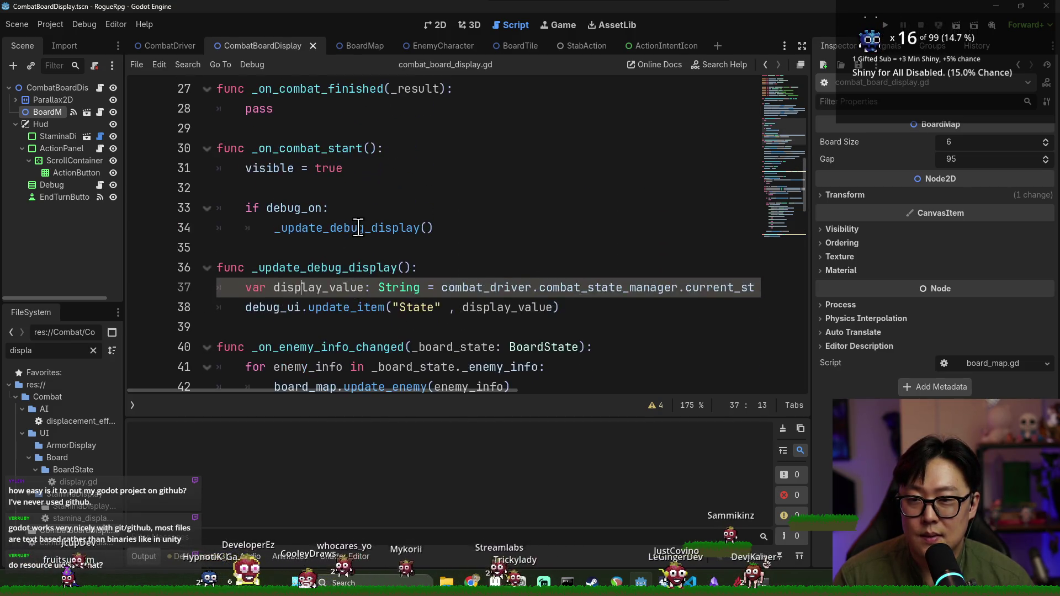
{"action": "scroll", "coordinate": [364, 231], "scroll_direction": "down", "scroll_amount": 3}
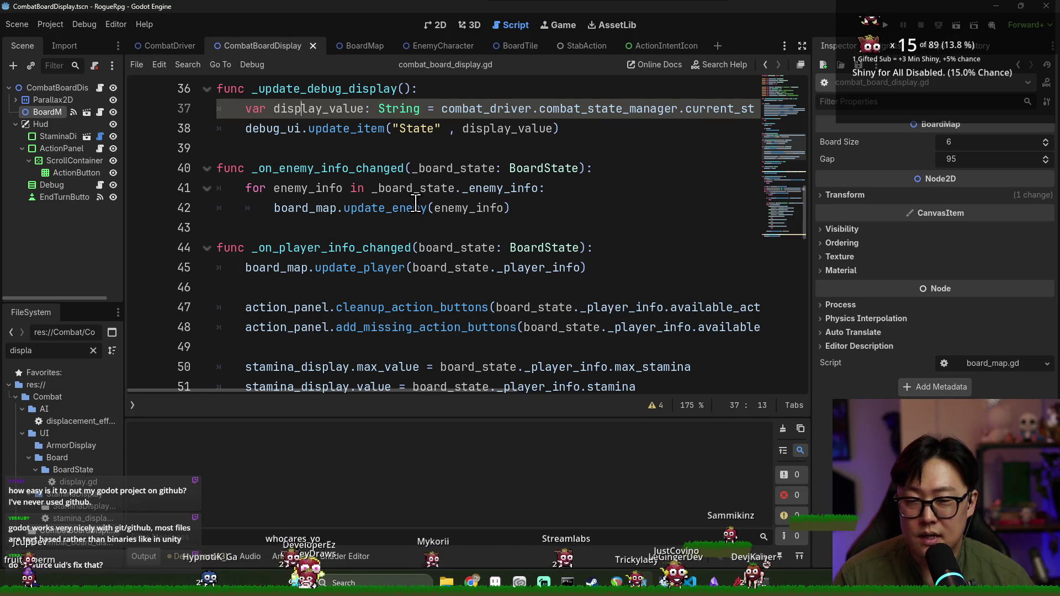
{"action": "mouse_move", "coordinate": [414, 202]}
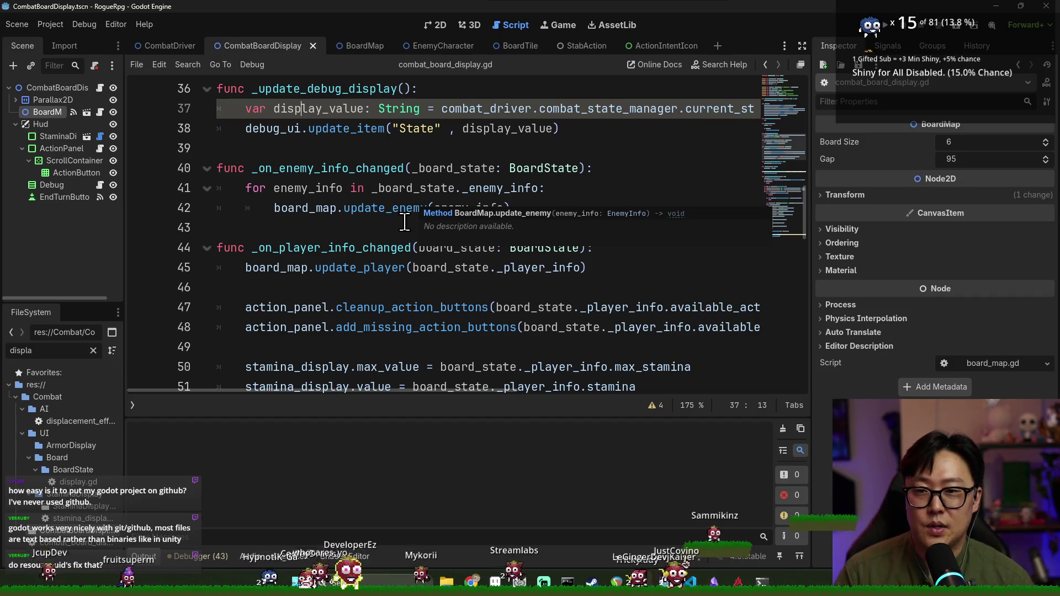
{"action": "left_click", "coordinate": [322, 168]}
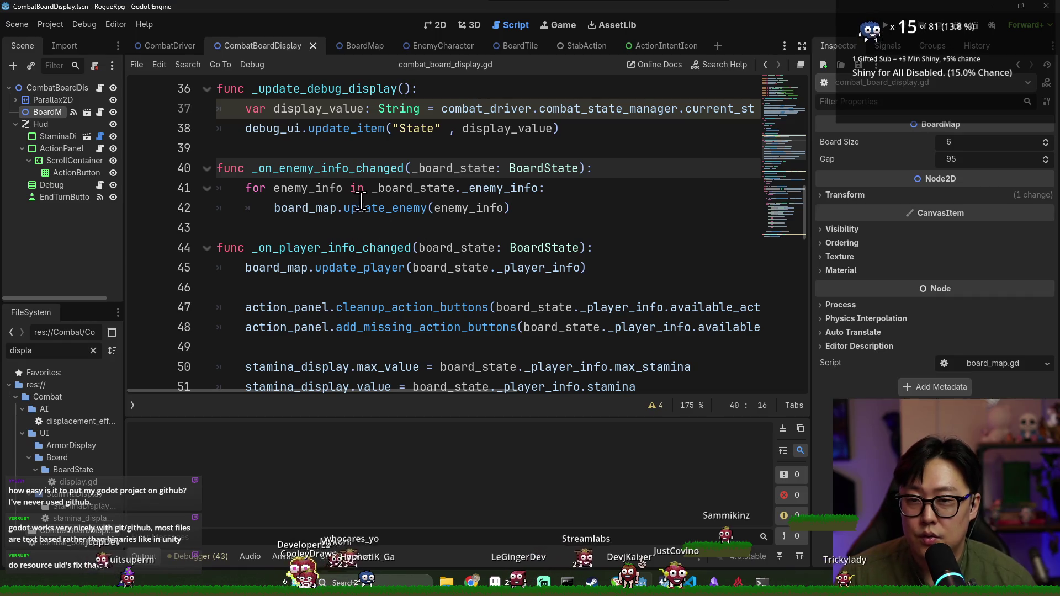
{"action": "double_click", "coordinate": [324, 168]}
{"action": "double_click", "coordinate": [438, 168]}
{"action": "left_click", "coordinate": [333, 187]}
{"action": "double_click", "coordinate": [385, 207]}
- Jump to the update_enemy definition in board_map.gd and look at its enemy_info parameter
{"action": "double_click", "coordinate": [304, 208]}
{"action": "left_click", "coordinate": [385, 210]}
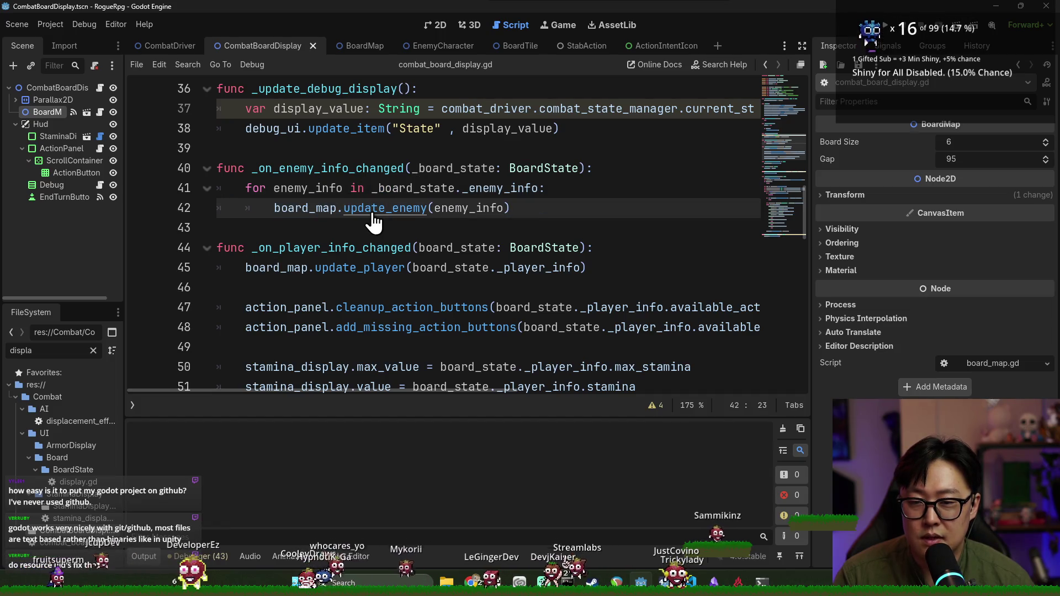
{"action": "left_click", "coordinate": [372, 215], "text": "ctrl"}
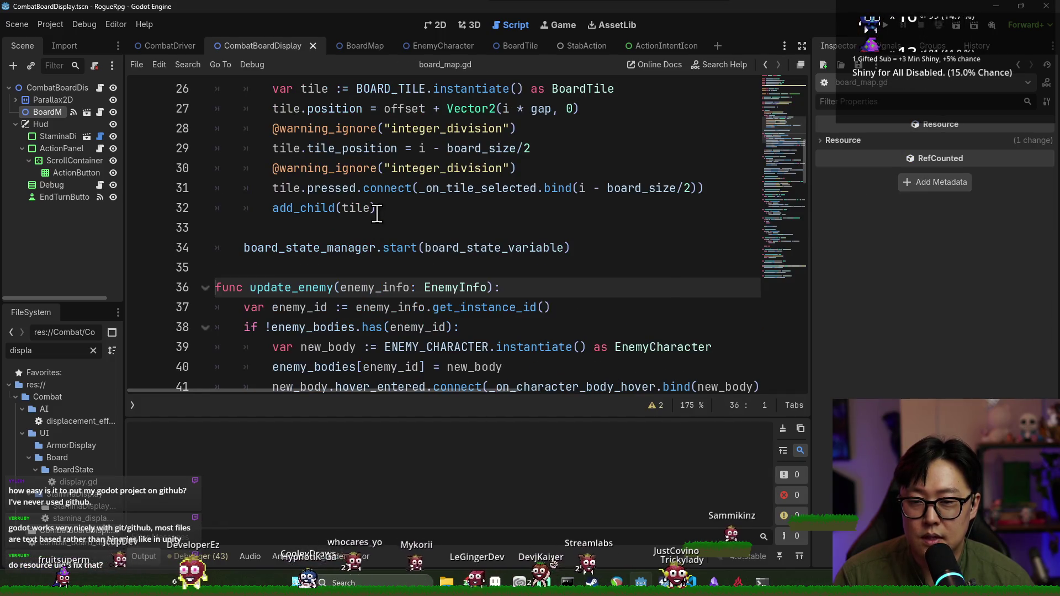
{"action": "double_click", "coordinate": [308, 287]}
{"action": "double_click", "coordinate": [365, 288]}
- Trace how enemy_id and enemy_bodies are used on lines 37-38 of update_enemy
{"action": "scroll", "coordinate": [355, 297], "scroll_direction": "down", "scroll_amount": 2}
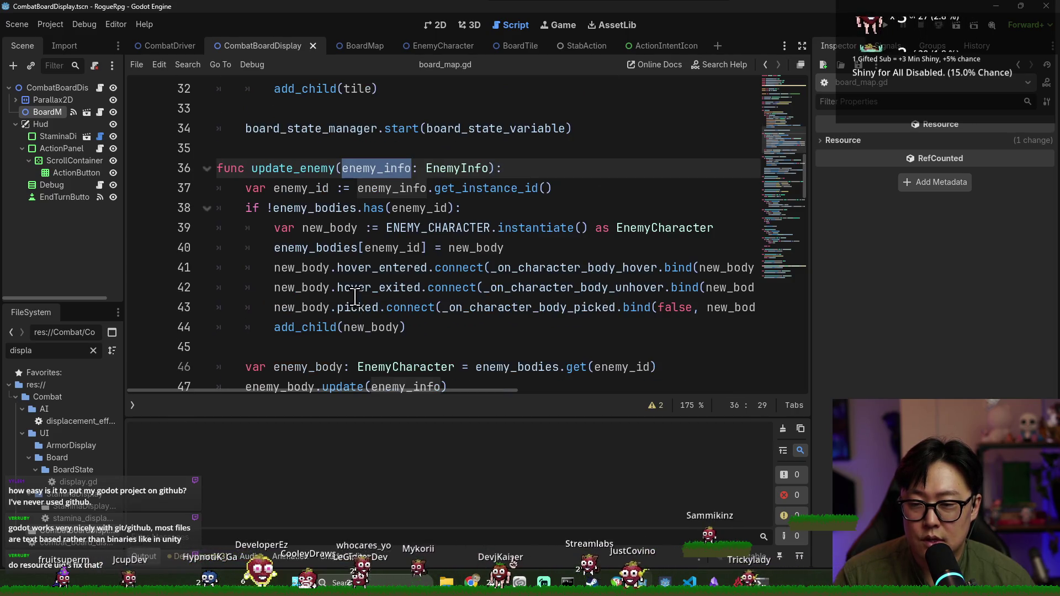
{"action": "double_click", "coordinate": [312, 208]}
{"action": "double_click", "coordinate": [392, 188]}
{"action": "double_click", "coordinate": [289, 191]}
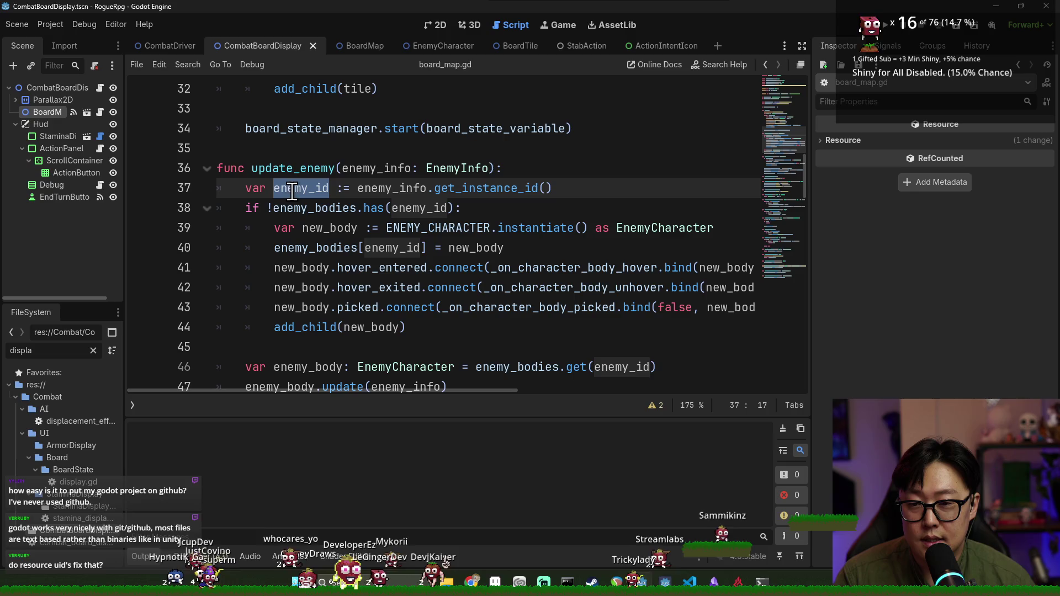
{"action": "double_click", "coordinate": [292, 207]}
{"action": "double_click", "coordinate": [365, 208]}
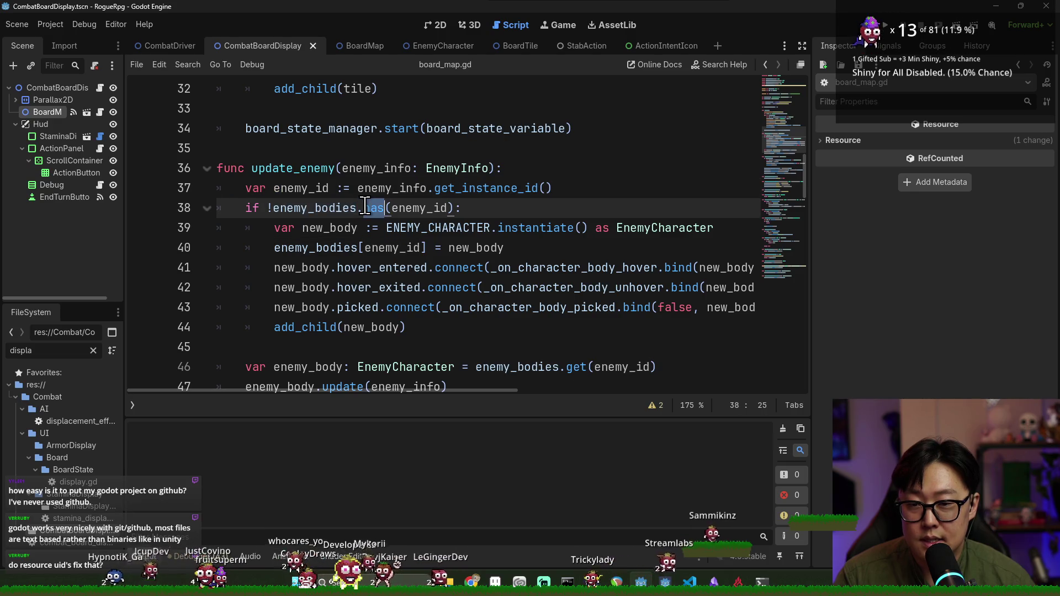
{"action": "double_click", "coordinate": [393, 208]}
{"action": "double_click", "coordinate": [342, 210]}
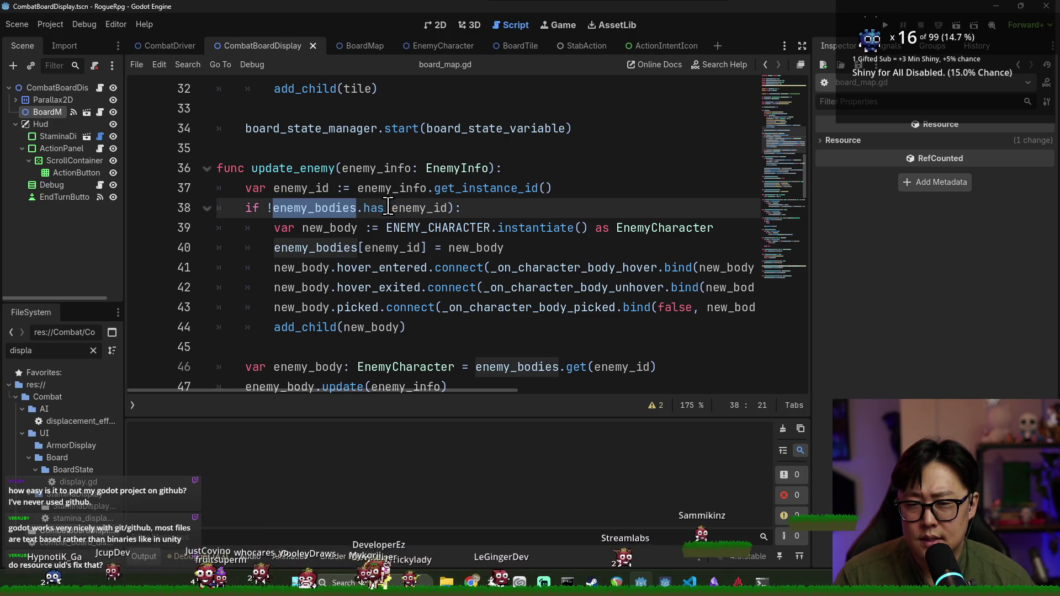
- Re-examine the enemy_bodies.has(enemy_id) check inside update_enemy
{"action": "scroll", "coordinate": [389, 207], "scroll_direction": "down", "scroll_amount": 3}
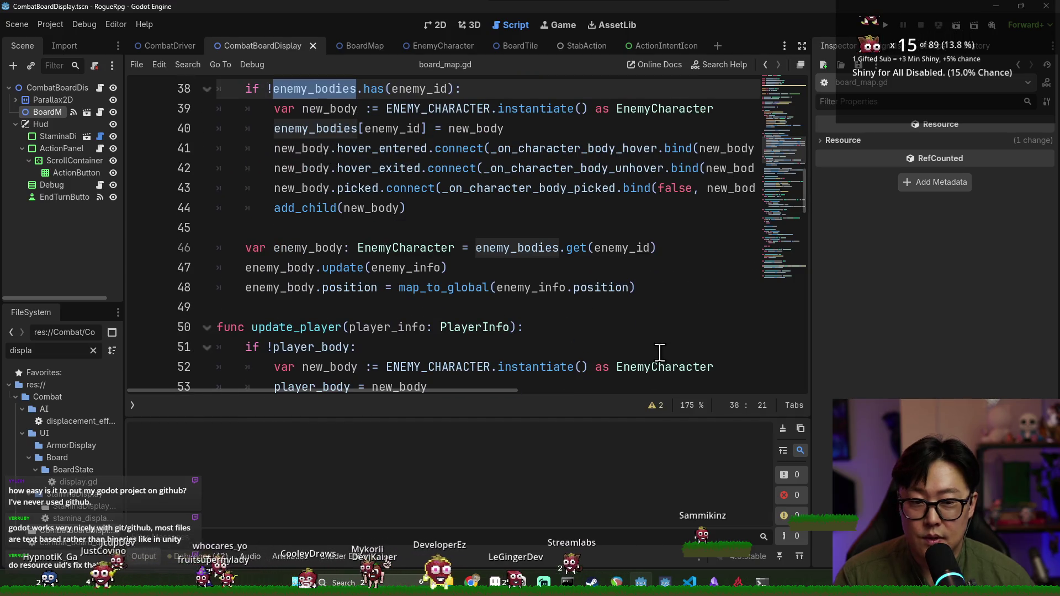
{"action": "scroll", "coordinate": [494, 326], "scroll_direction": "up", "scroll_amount": 2}
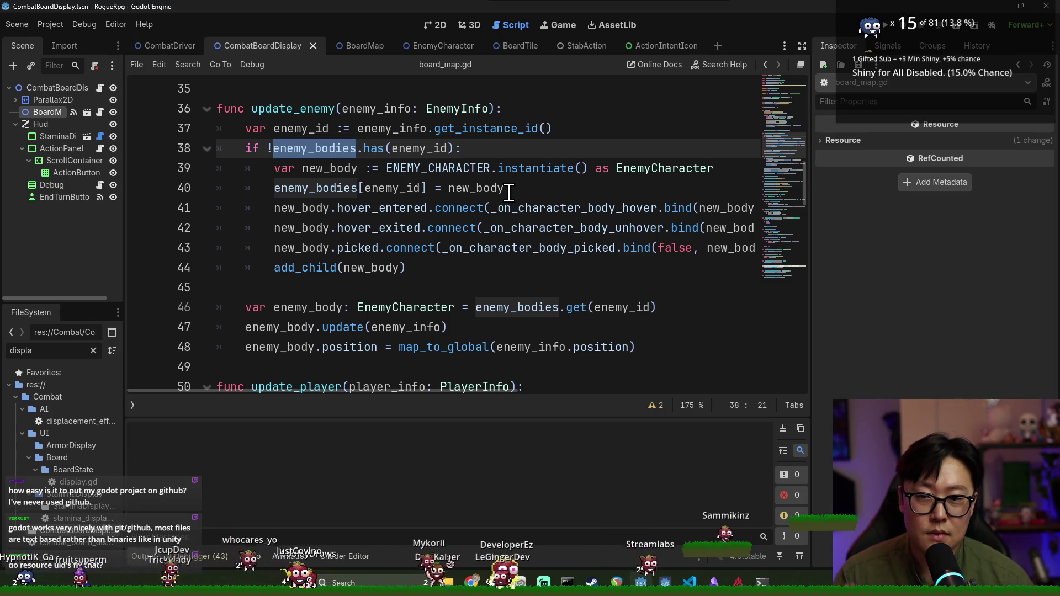
{"action": "double_click", "coordinate": [418, 148]}
{"action": "left_click", "coordinate": [315, 148]}
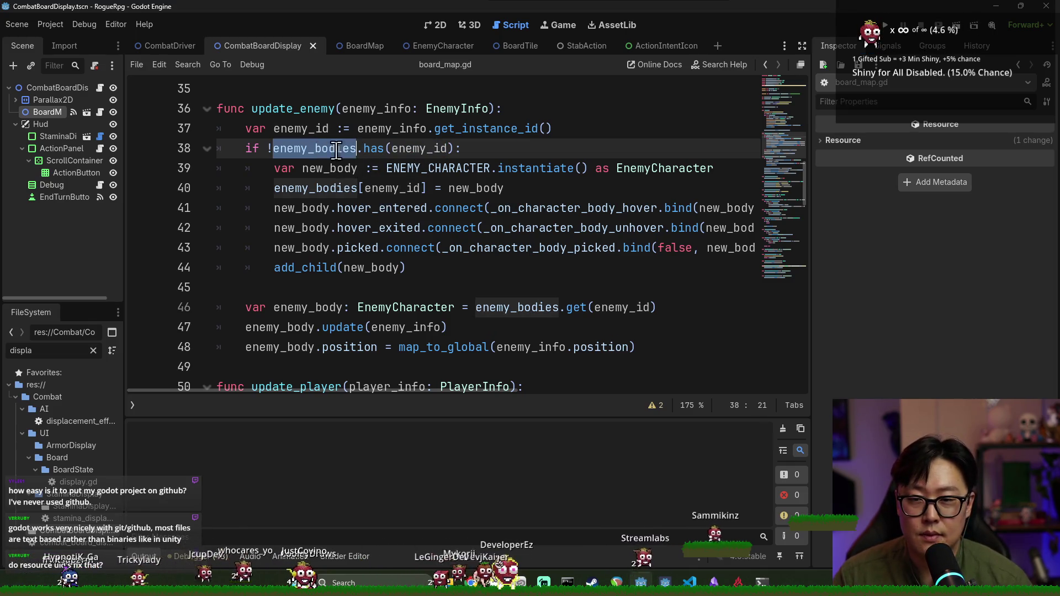
{"action": "double_click", "coordinate": [409, 148]}
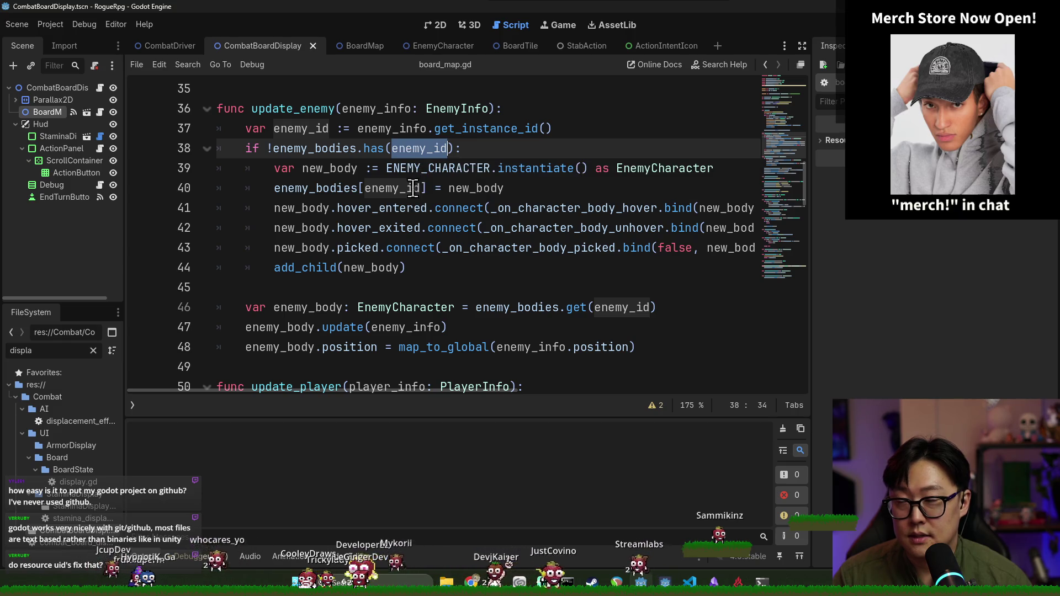
{"action": "double_click", "coordinate": [290, 109]}
{"action": "scroll", "coordinate": [383, 200], "scroll_direction": "down", "scroll_amount": 2}
{"action": "scroll", "coordinate": [378, 188], "scroll_direction": "up", "scroll_amount": 2}
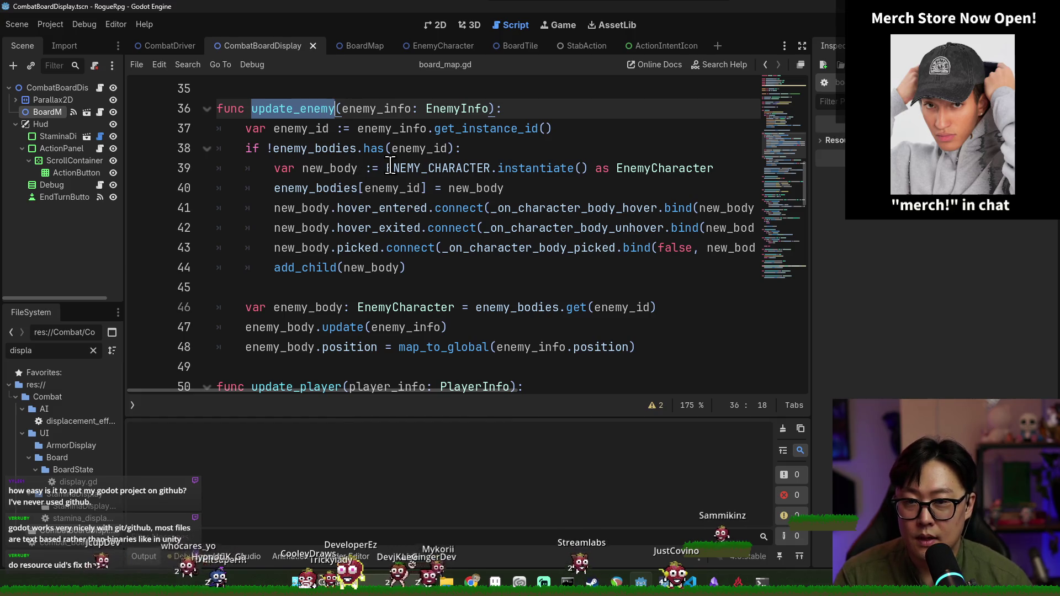
- Follow enemy_body's EnemyCharacter type to open enemy_character.gd
{"action": "left_click", "coordinate": [390, 168]}
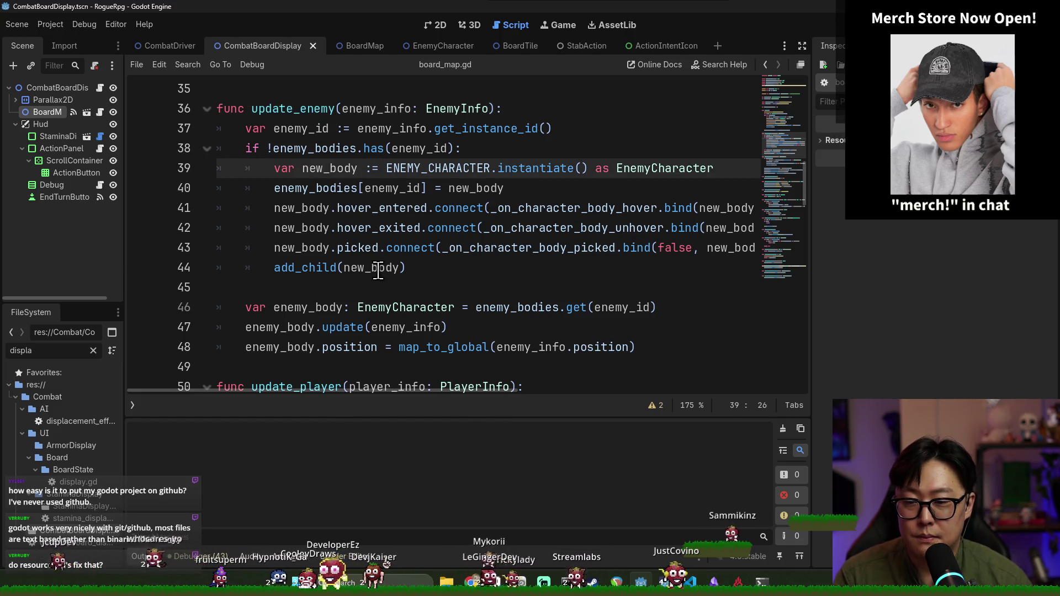
{"action": "double_click", "coordinate": [297, 342]}
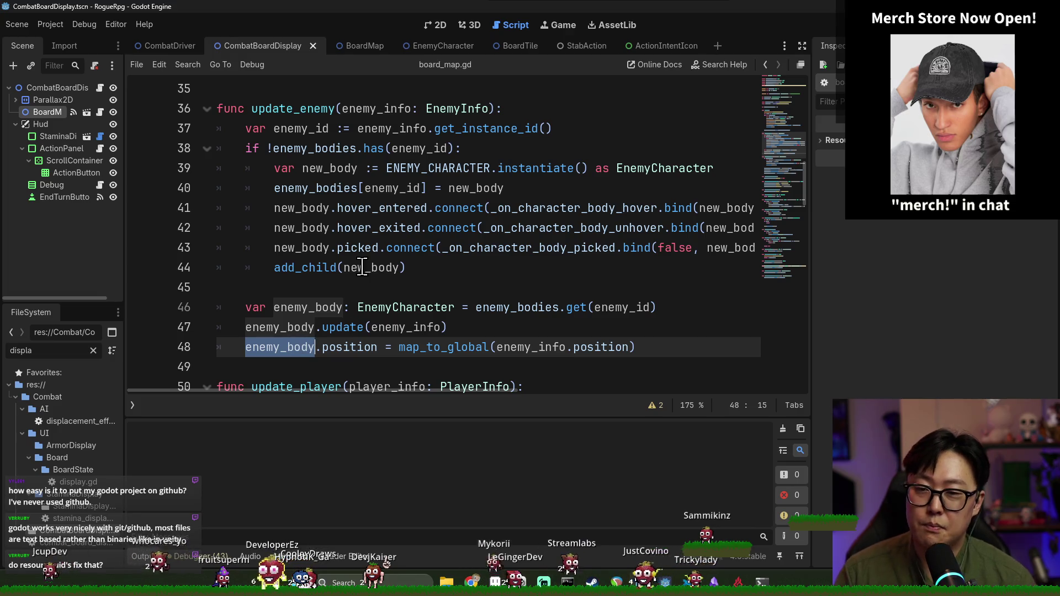
{"action": "mouse_move", "coordinate": [335, 242]}
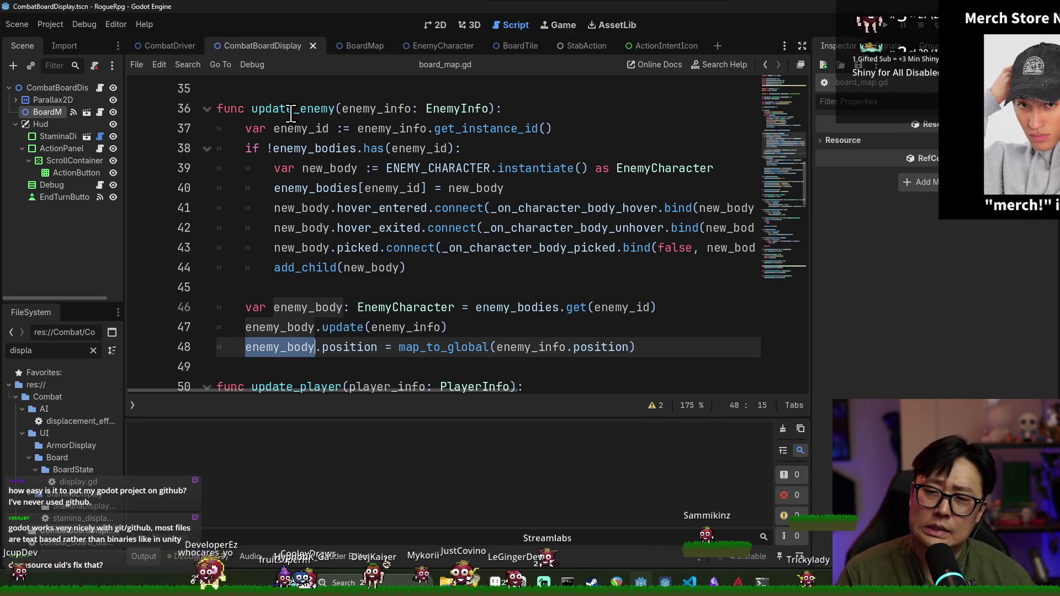
{"action": "scroll", "coordinate": [331, 227], "scroll_direction": "down", "scroll_amount": 2}
{"action": "key", "text": "alt+Left"}
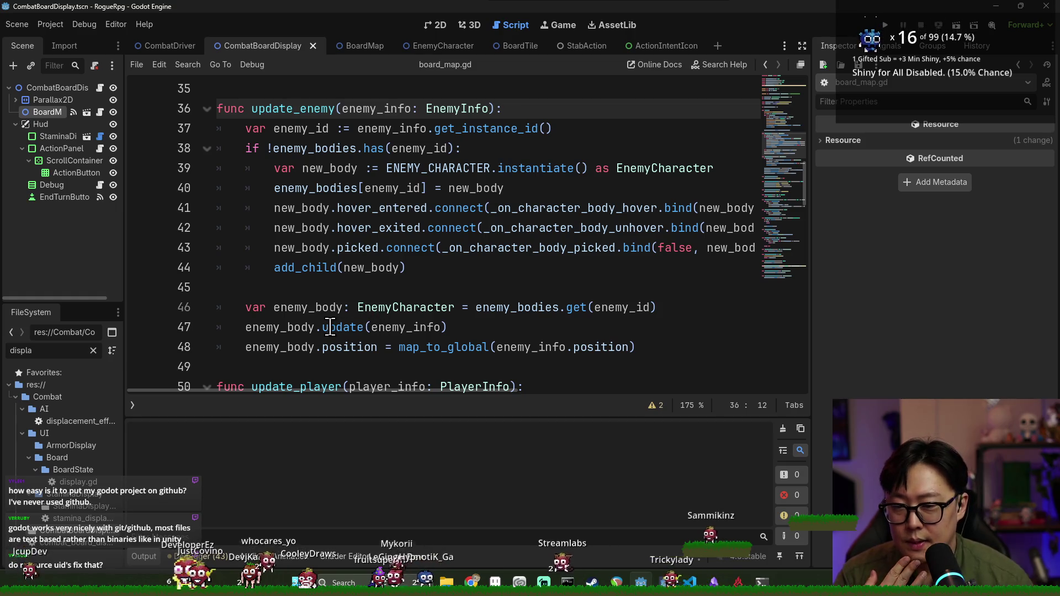
{"action": "double_click", "coordinate": [300, 326]}
{"action": "left_click", "coordinate": [392, 307]}
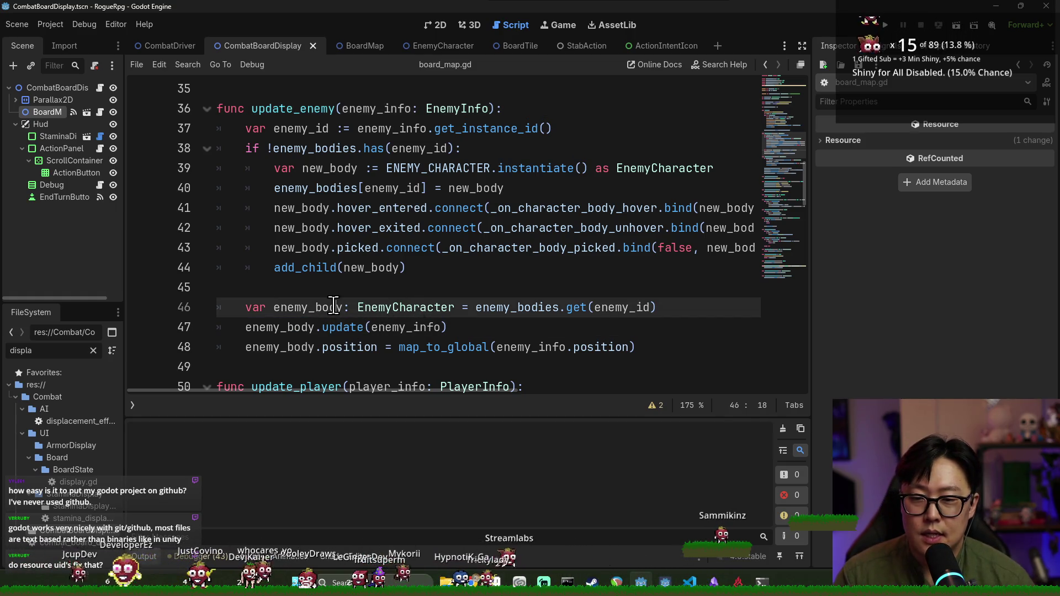
{"action": "left_click", "coordinate": [315, 307]}
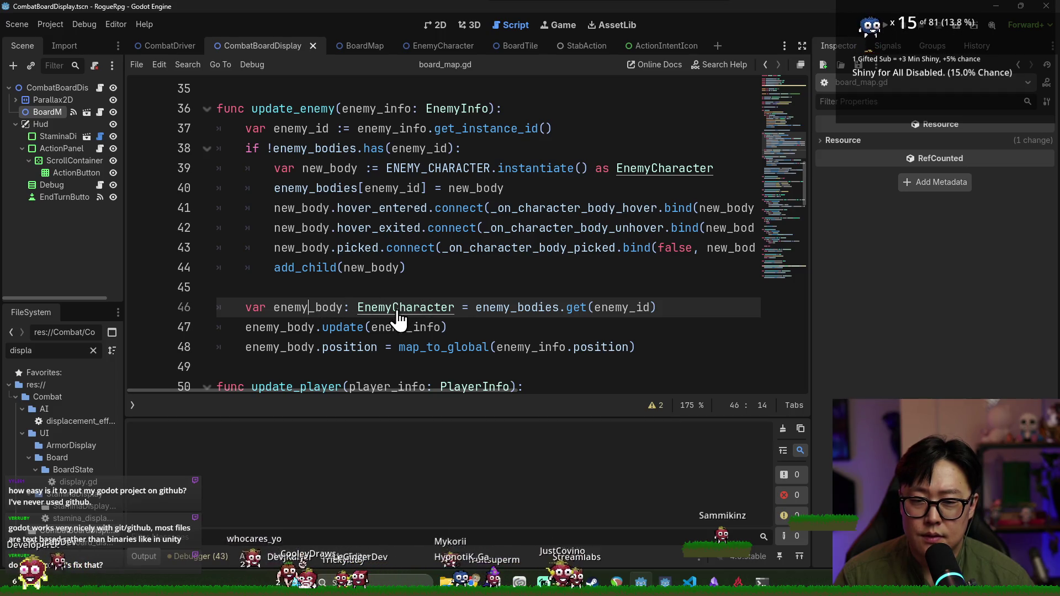
{"action": "left_click", "coordinate": [398, 320], "text": "ctrl"}
{"action": "key", "text": "ctrl+s"}
- Add a new empty line after the hp_lbl text line at the end of _update_health
{"action": "scroll", "coordinate": [386, 298], "scroll_direction": "down", "scroll_amount": 3}
{"action": "key", "text": "ctrl+s"}
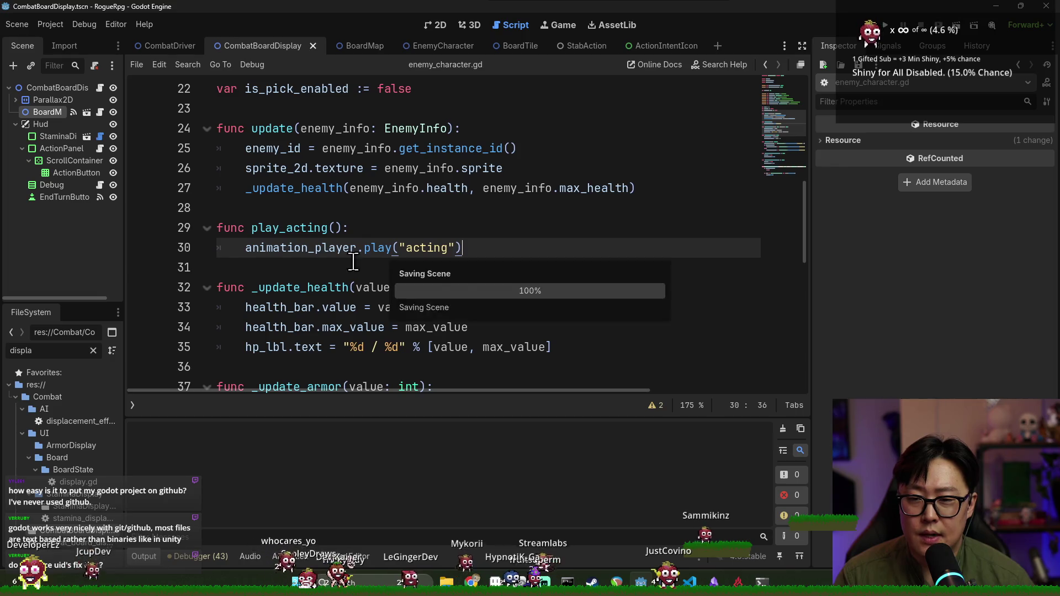
{"action": "scroll", "coordinate": [287, 230], "scroll_direction": "down", "scroll_amount": 3}
{"action": "scroll", "coordinate": [290, 232], "scroll_direction": "up", "scroll_amount": 2}
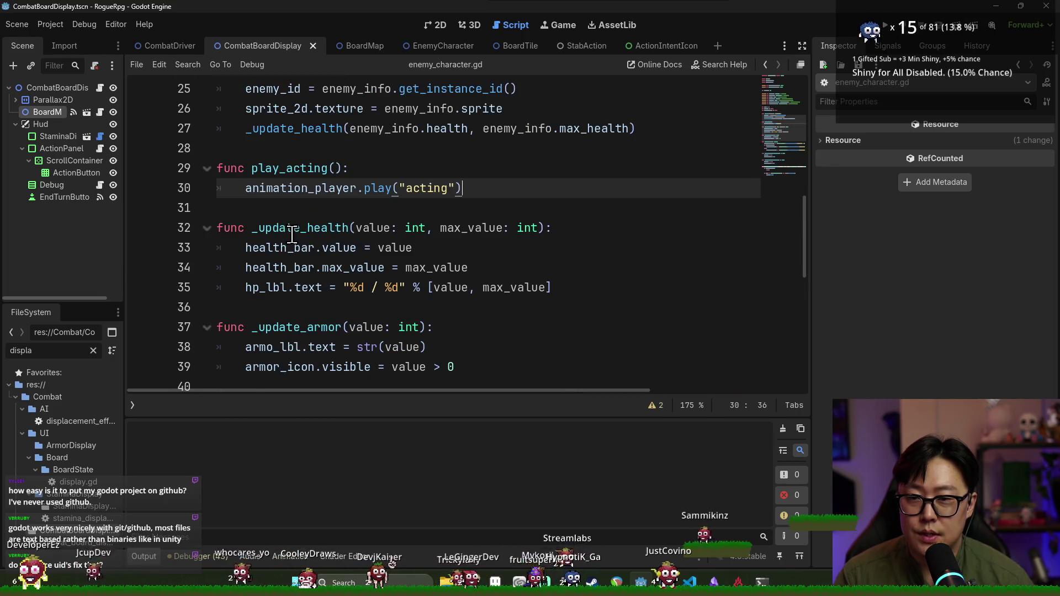
{"action": "double_click", "coordinate": [291, 233]}
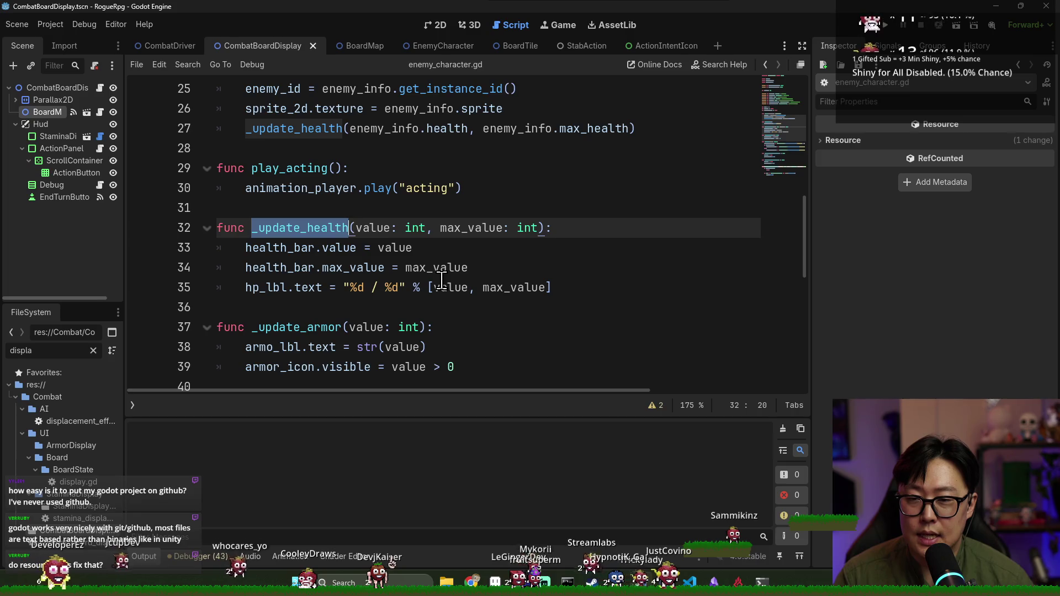
{"action": "scroll", "coordinate": [334, 251], "scroll_direction": "down", "scroll_amount": 1}
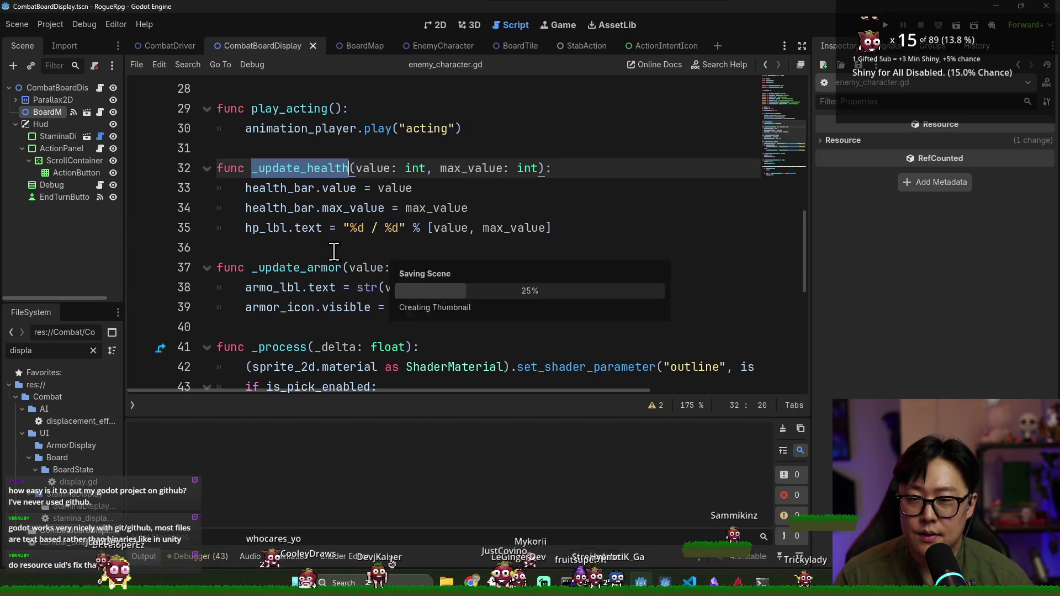
{"action": "left_click", "coordinate": [566, 172]}
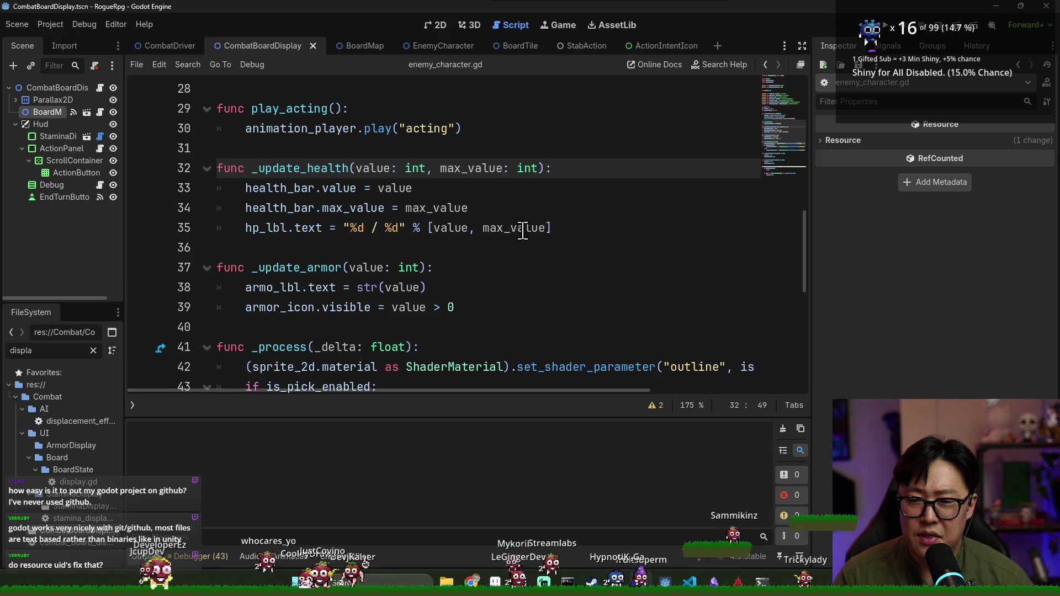
{"action": "left_click", "coordinate": [581, 228]}
{"action": "key", "text": "Return"}
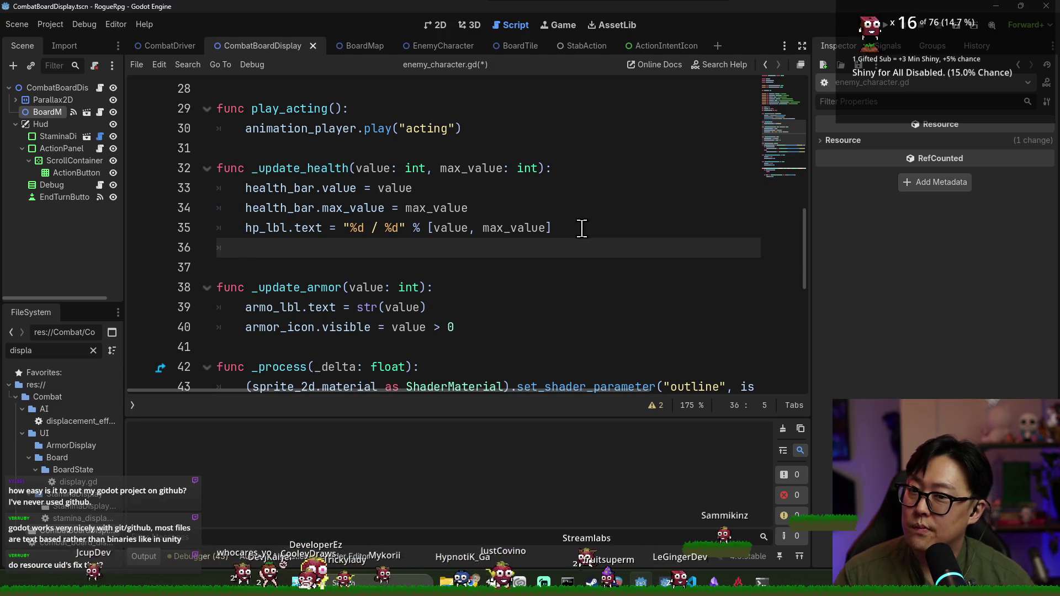
- Save enemy_character.gd, confirming the save-changes dialog
{"action": "left_click", "coordinate": [344, 146]}
{"action": "key", "text": "ctrl+w"}
{"action": "left_click", "coordinate": [562, 309]}
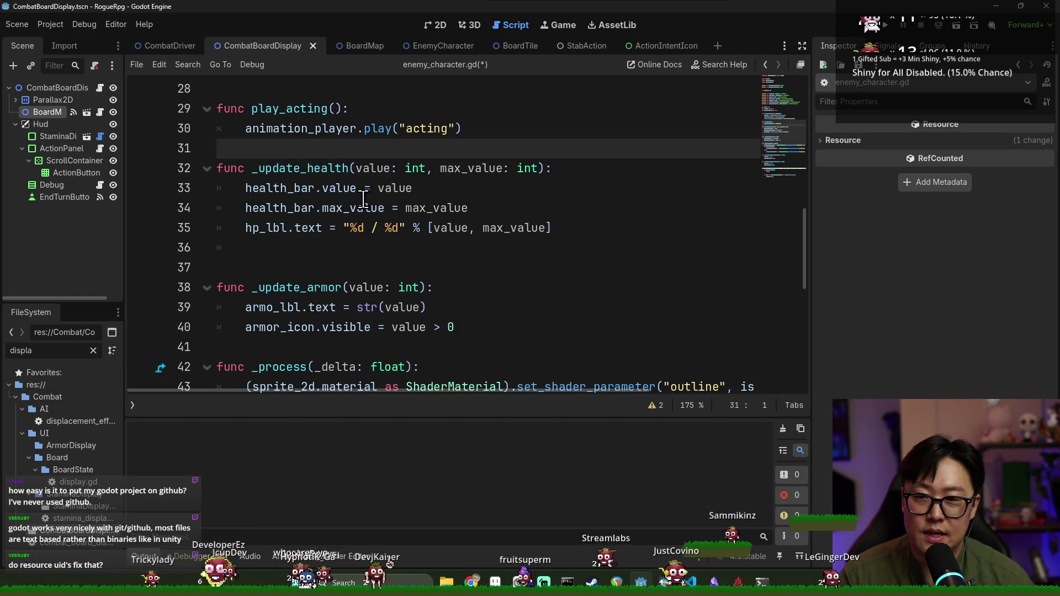
{"action": "left_click", "coordinate": [364, 188]}
{"action": "key", "text": "ctrl+s"}
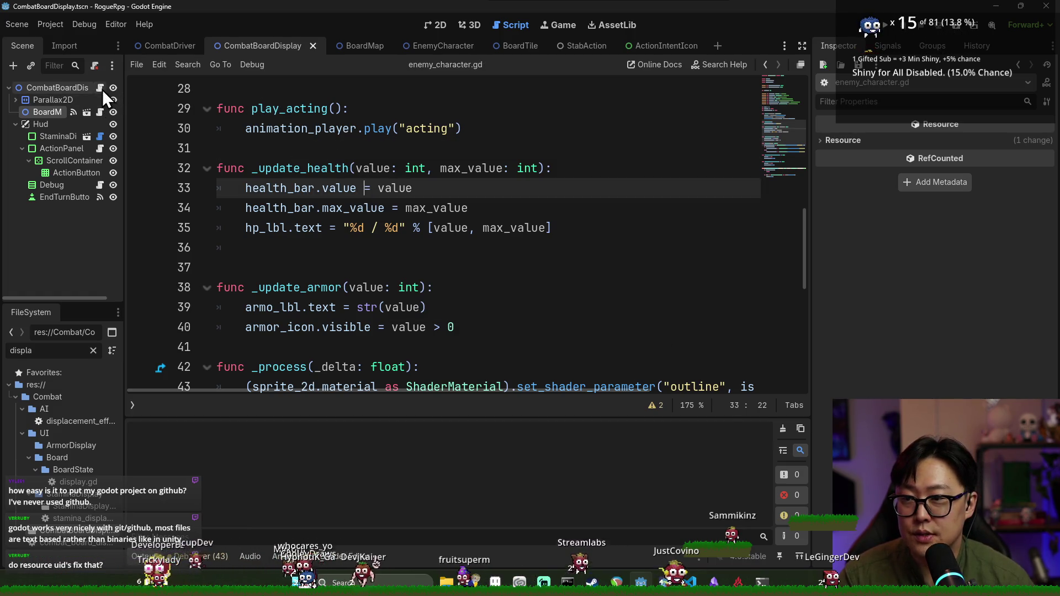
- Switch to combat_board_display.gd and locate the _on_enemy_info_changed handler
{"action": "left_click", "coordinate": [100, 87]}
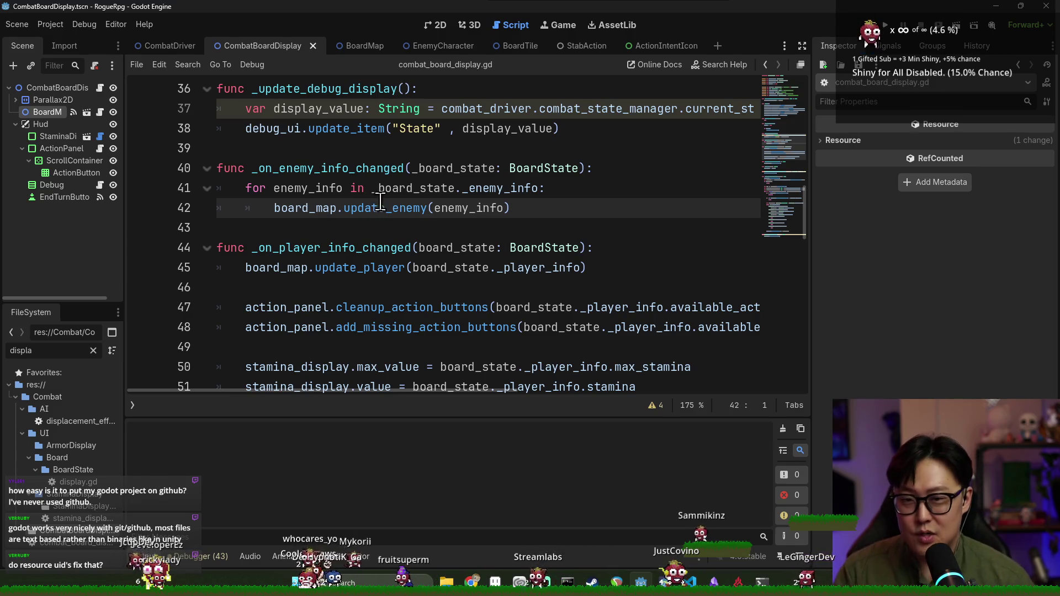
{"action": "scroll", "coordinate": [375, 220], "scroll_direction": "down", "scroll_amount": 2}
{"action": "scroll", "coordinate": [369, 227], "scroll_direction": "up", "scroll_amount": 2}
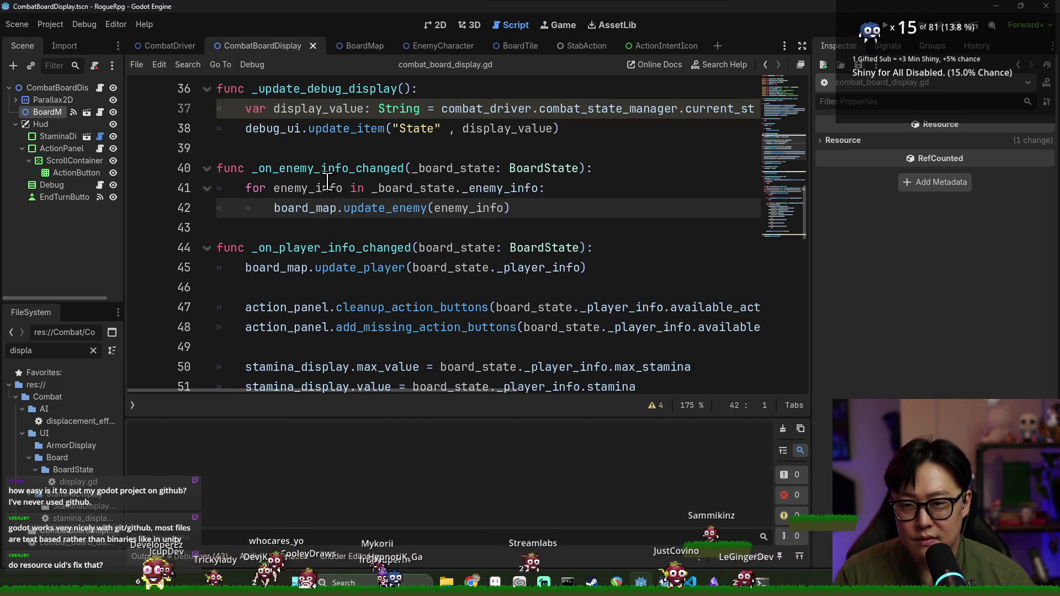
{"action": "double_click", "coordinate": [315, 169]}
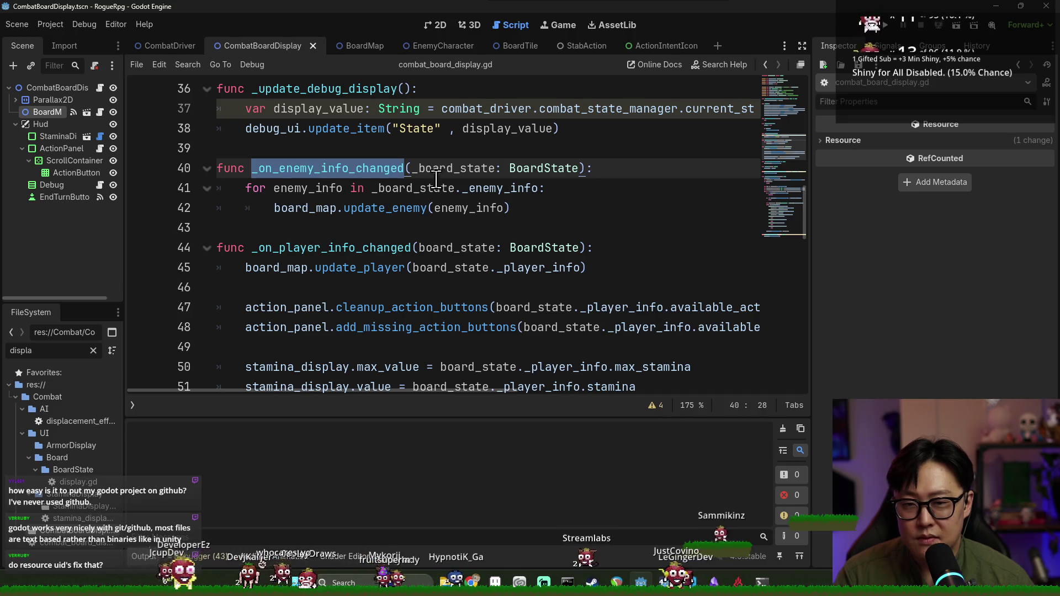
- Start an 'if ene' line after board_map.update_enemy, then undo it and save
{"action": "left_click", "coordinate": [407, 208]}
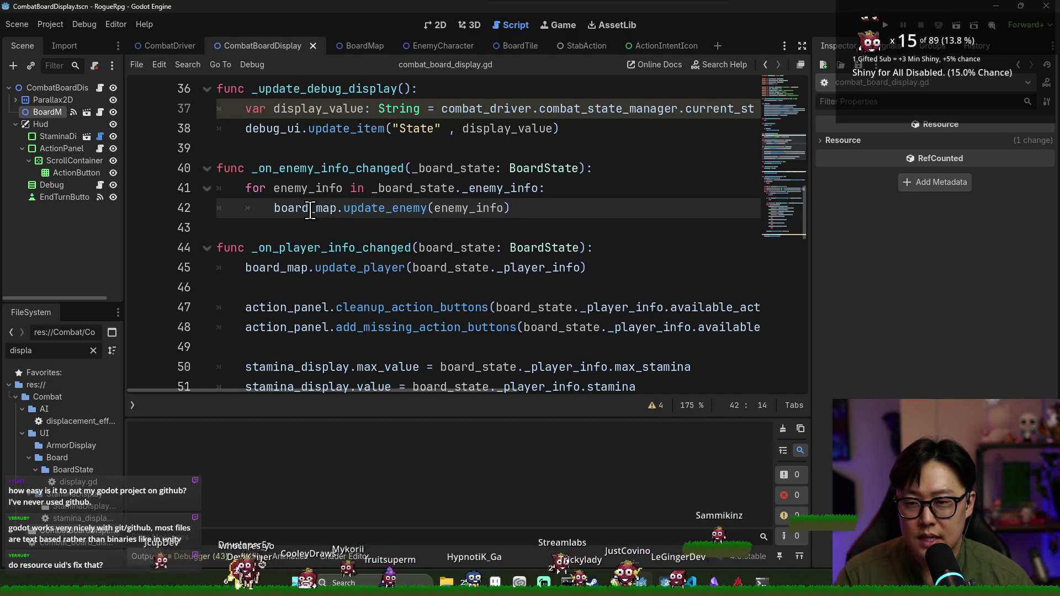
{"action": "left_click", "coordinate": [518, 208]}
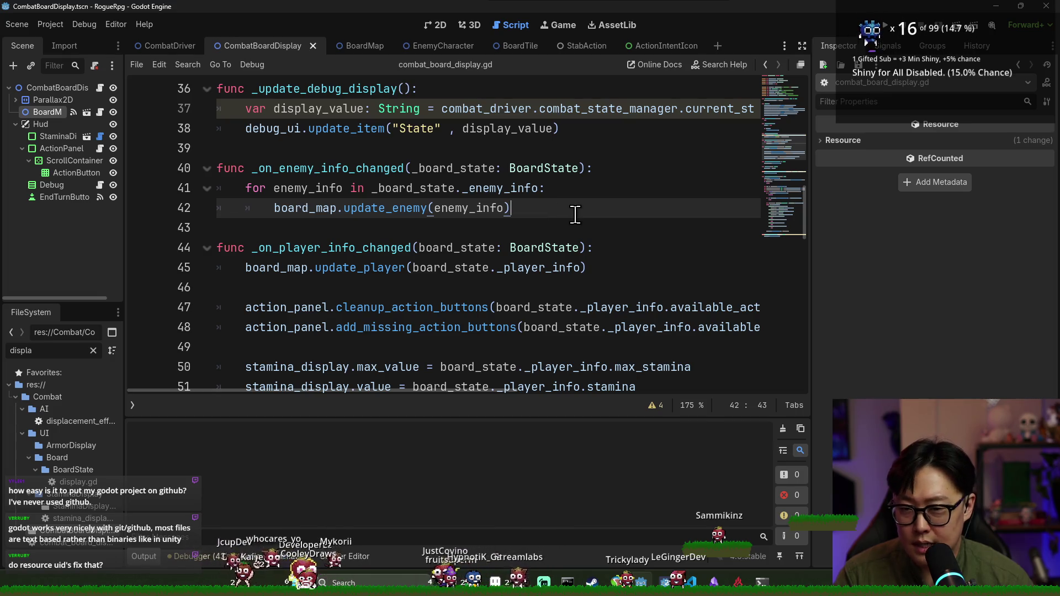
{"action": "key", "text": "Return"}
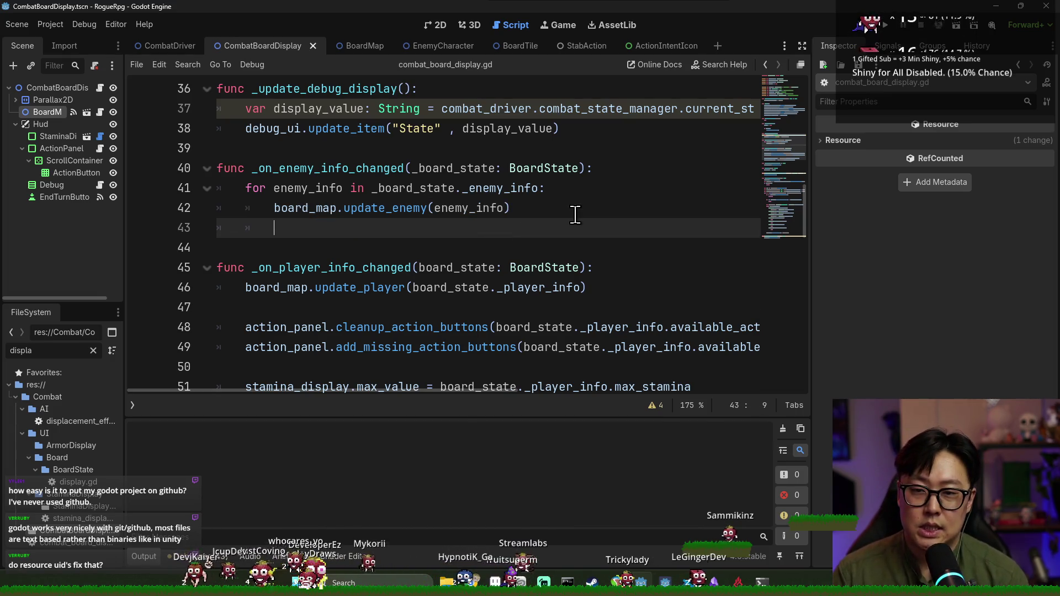
{"action": "type", "text": "if e"}
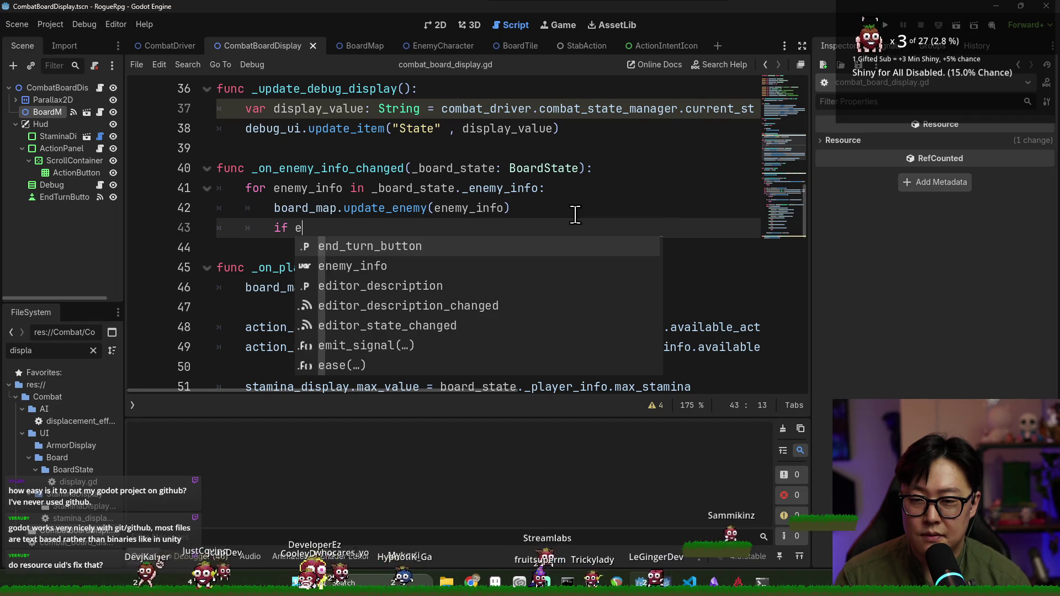
{"action": "type", "text": "ne"}
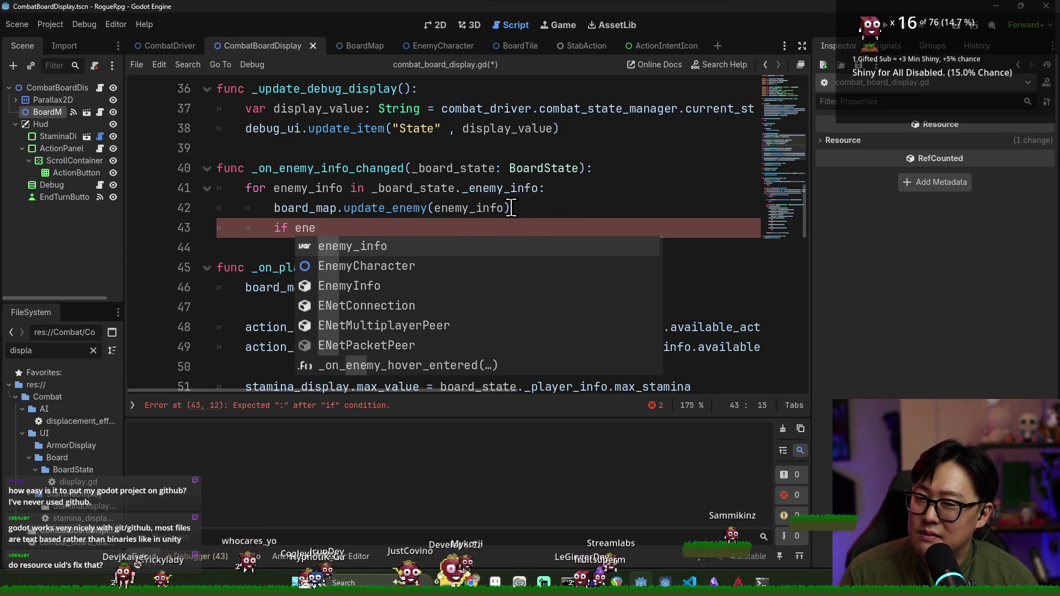
{"action": "key", "text": "Escape"}
{"action": "key", "text": "ctrl+z"}
{"action": "key", "text": "ctrl+s"}
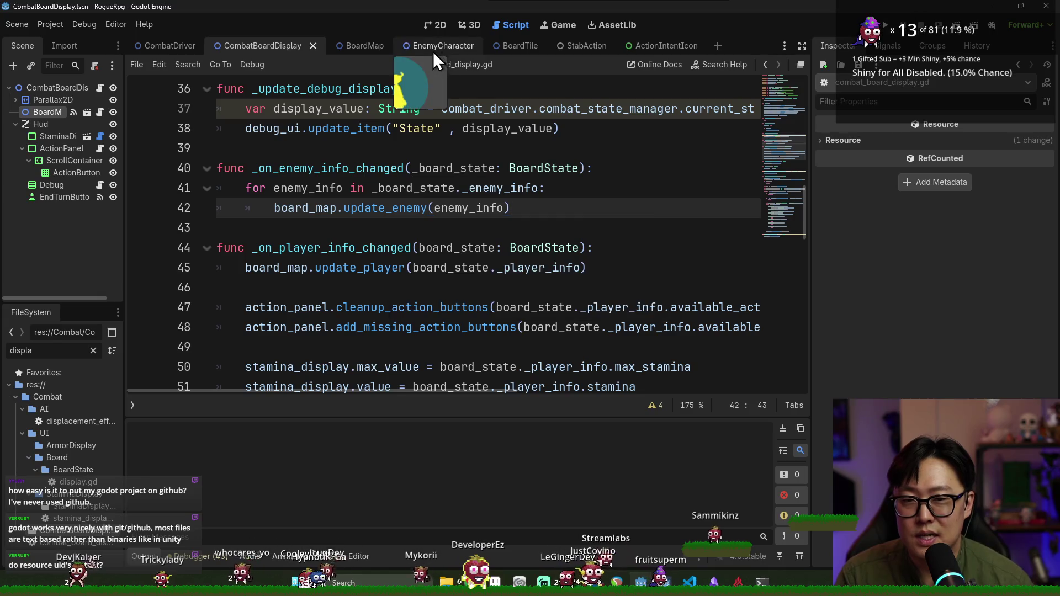
- Add 'if value <= 0: visible = false' at the end of _update_health and save
{"action": "left_click", "coordinate": [433, 52]}
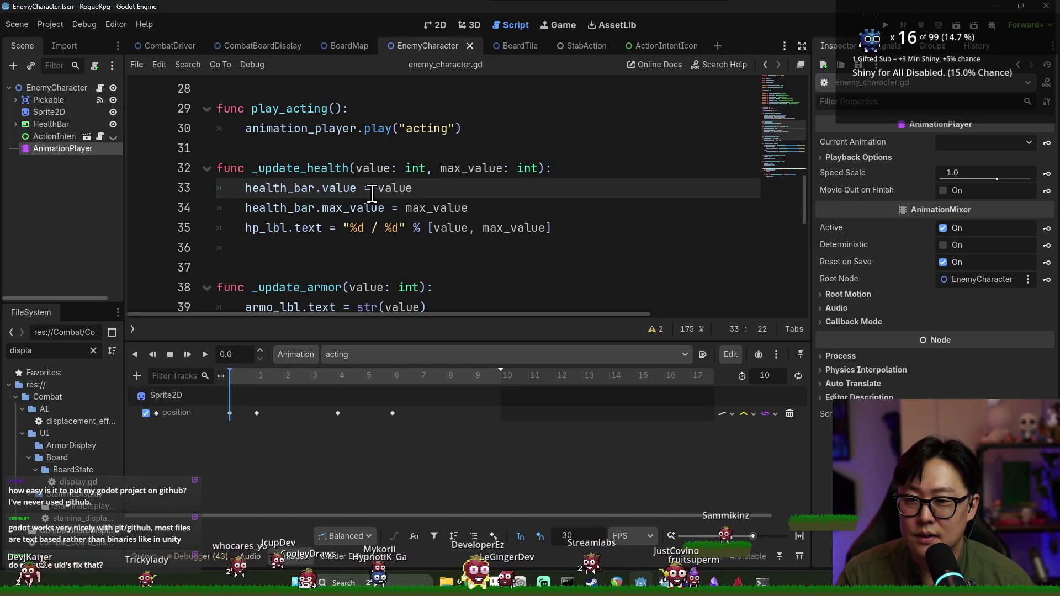
{"action": "left_click", "coordinate": [403, 246]}
{"action": "type", "text": "if hea"}
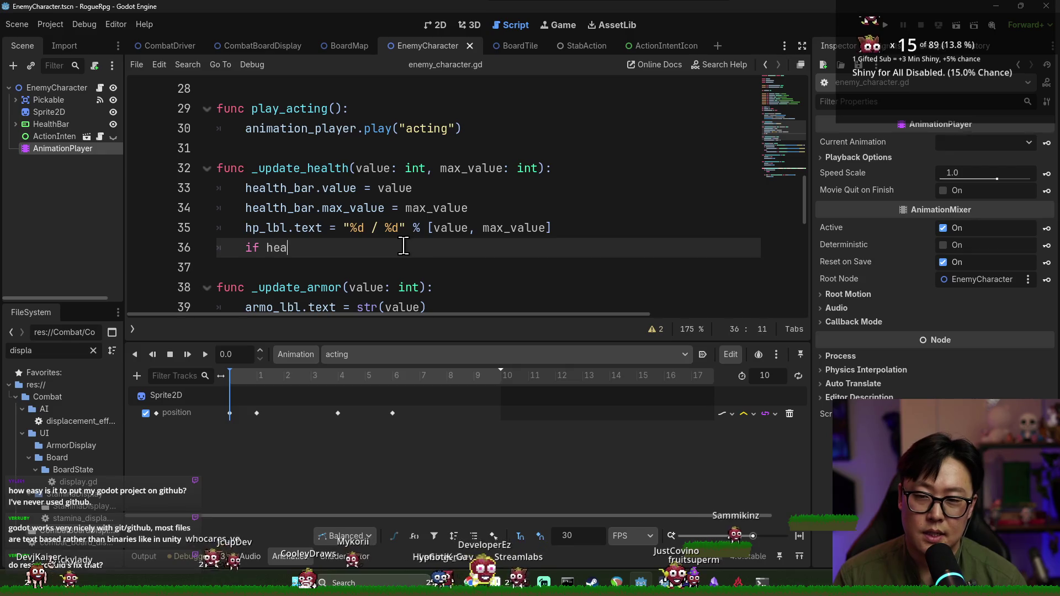
{"action": "key", "text": "Return"}
{"action": "key", "text": "BackSpace"}
{"action": "key", "text": "BackSpace"}
{"action": "key", "text": "BackSpace"}
{"action": "type", "text": "value <"}
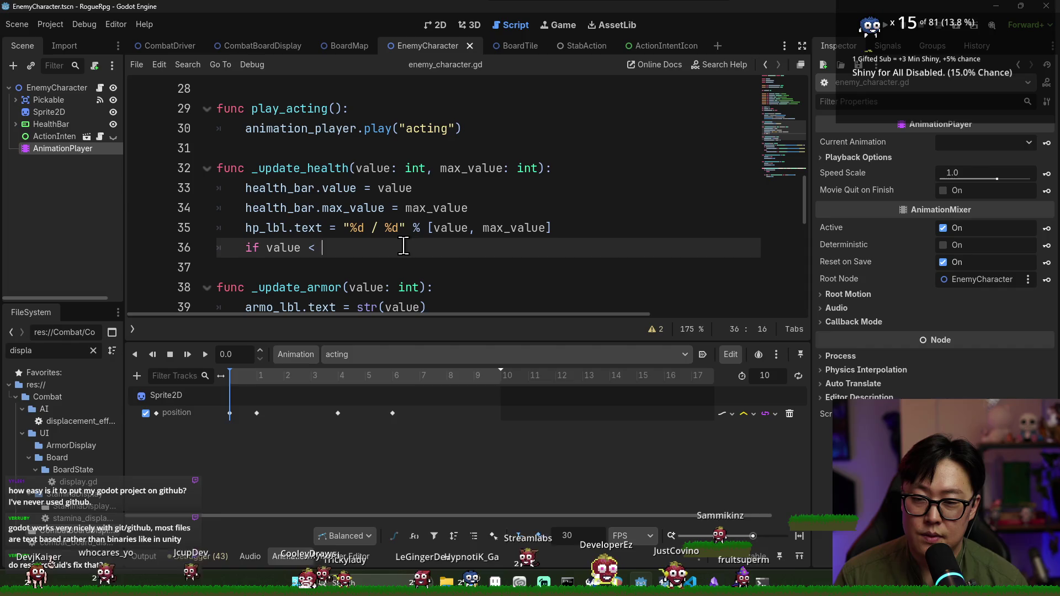
{"action": "key", "text": "BackSpace"}
{"action": "type", "text": "= 0:"}
{"action": "key", "text": "Return"}
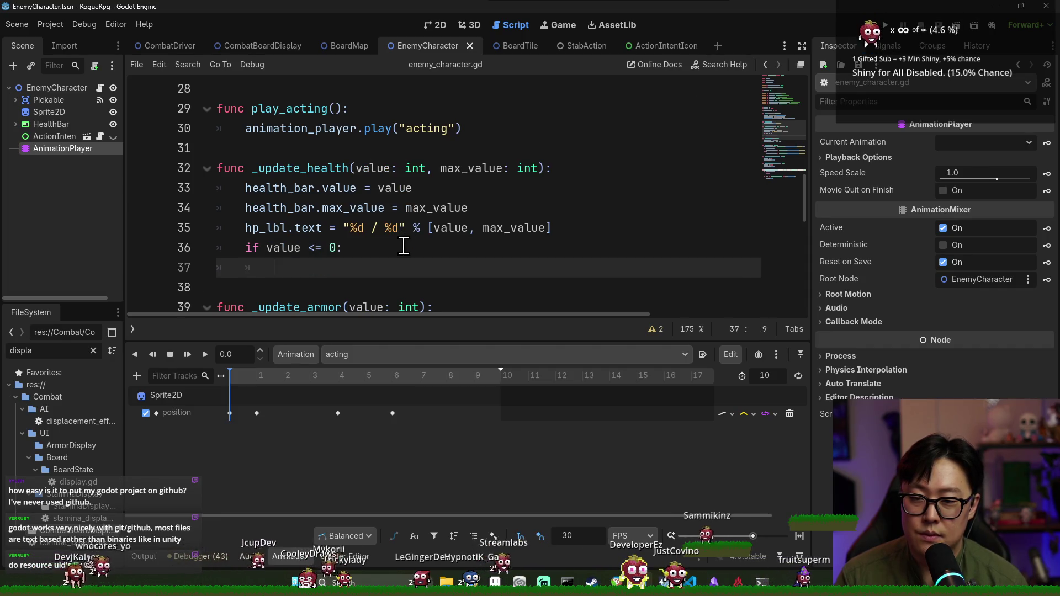
{"action": "type", "text": "visible= false"}
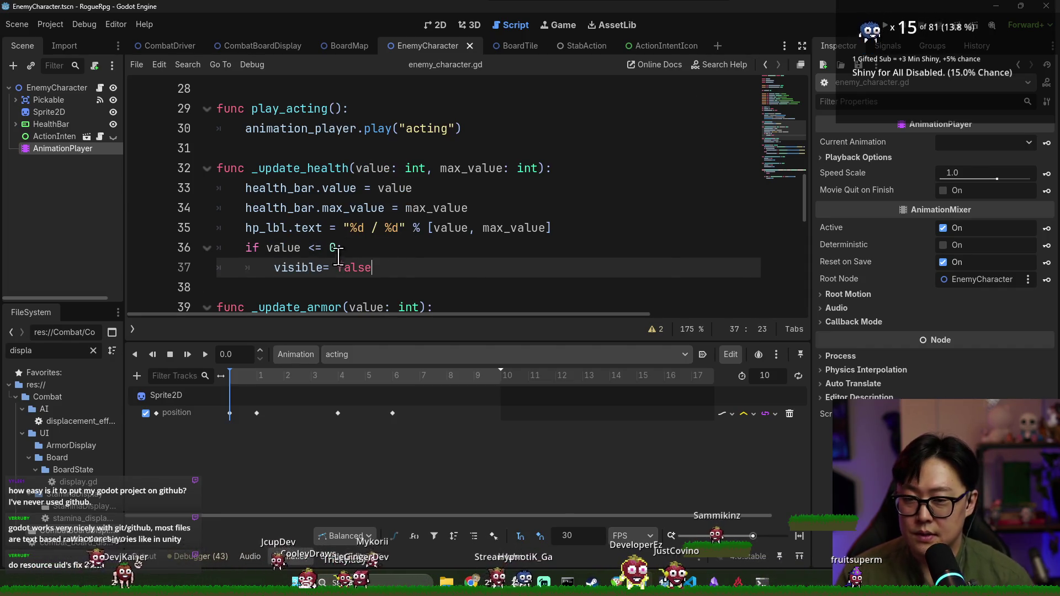
{"action": "key", "text": "ctrl+s"}
- Rewrite the condition as the single line 'visible = value > 0', removing the if
{"action": "left_click", "coordinate": [311, 248]}
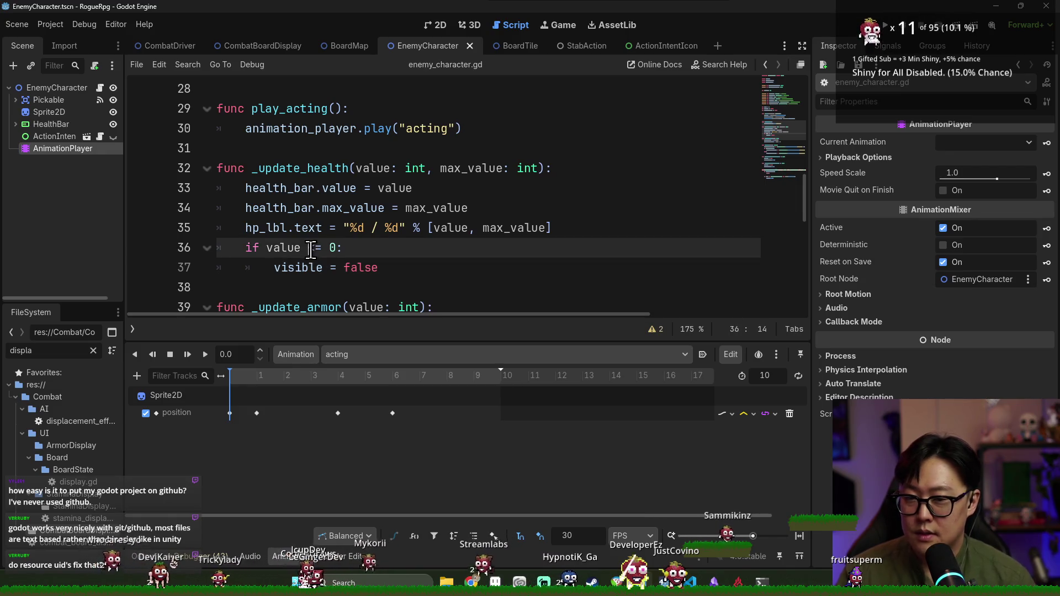
{"action": "double_click", "coordinate": [272, 253]}
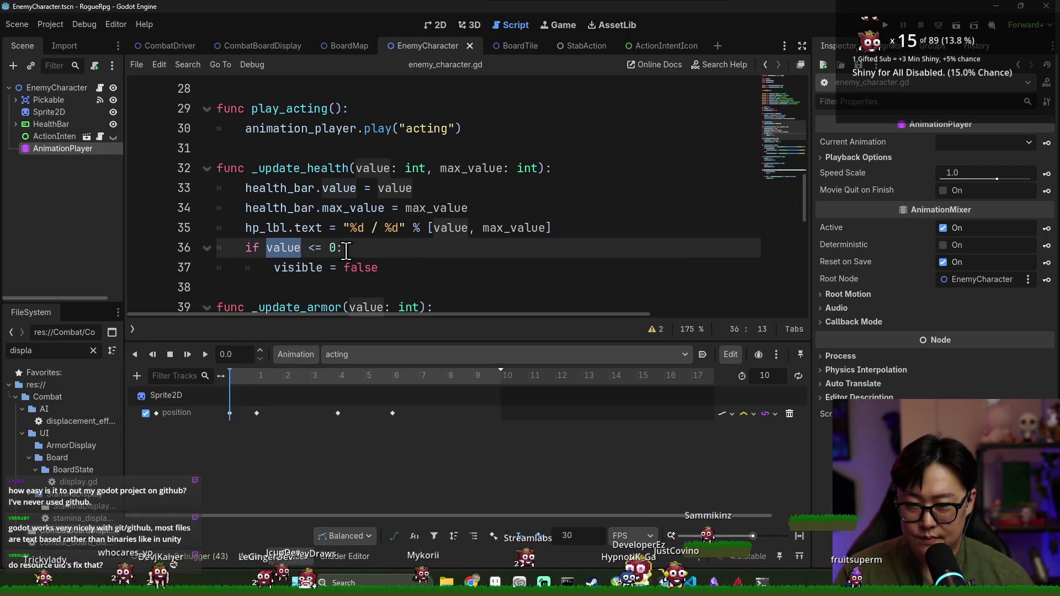
{"action": "left_click", "coordinate": [339, 247], "text": "shift"}
{"action": "key", "text": "BackSpace"}
{"action": "double_click", "coordinate": [362, 267]}
{"action": "type", "text": "value <= 0"}
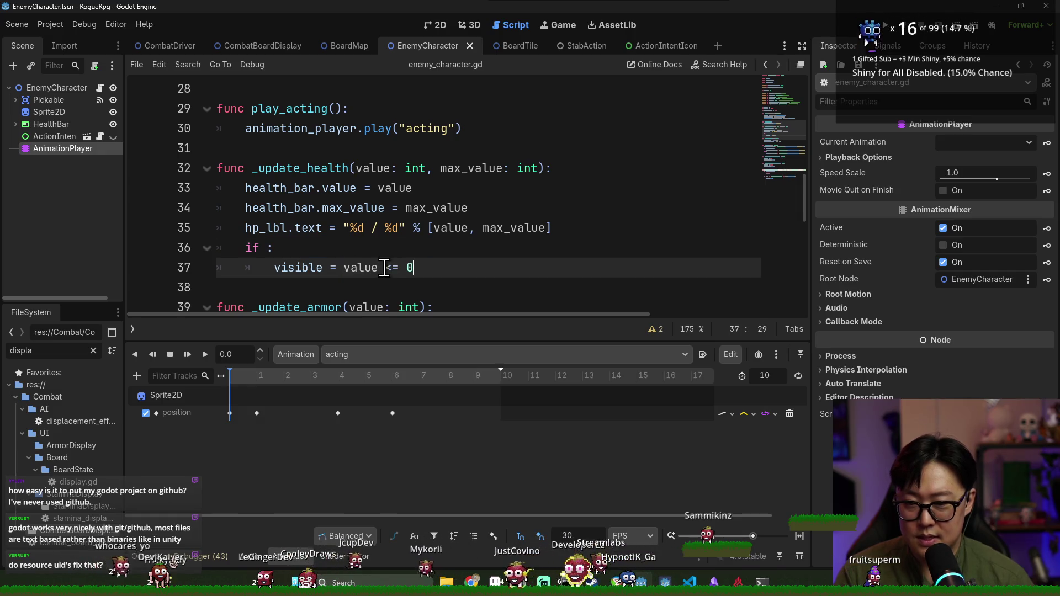
{"action": "key", "text": "BackSpace"}
{"action": "key", "text": "BackSpace"}
{"action": "key", "text": "BackSpace"}
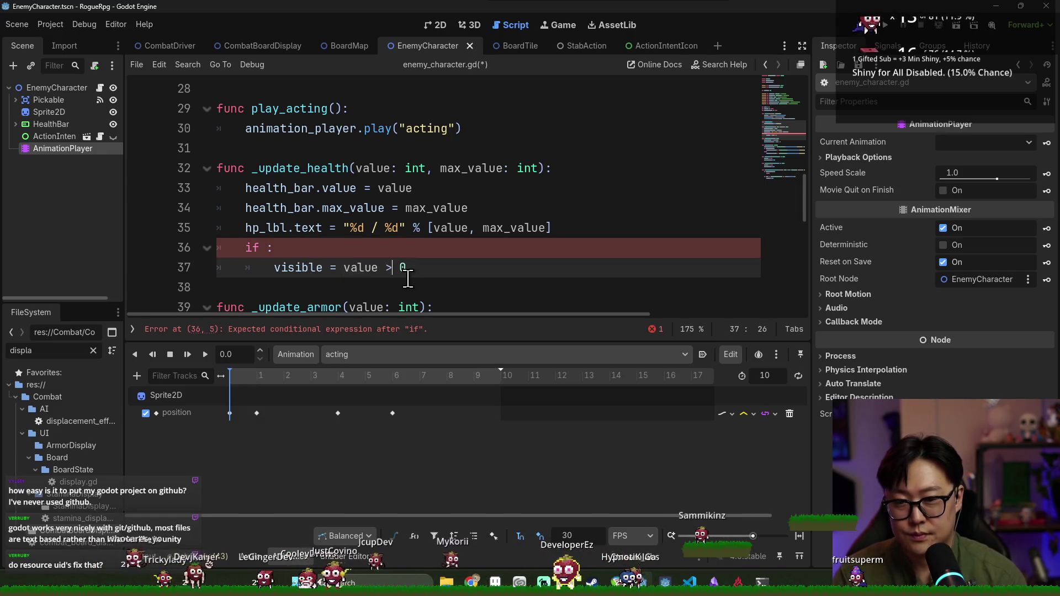
{"action": "type", "text": "> 0"}
{"action": "left_click_drag", "start_coordinate": [272, 247], "coordinate": [221, 245]}
{"action": "key", "text": "BackSpace"}
{"action": "left_click", "coordinate": [295, 267]}
{"action": "key", "text": "shift+Tab"}
{"action": "left_click", "coordinate": [288, 248]}
{"action": "key", "text": "BackSpace"}
- Save enemy_character.gd and close the EnemyCharacter script
{"action": "left_click", "coordinate": [433, 245]}
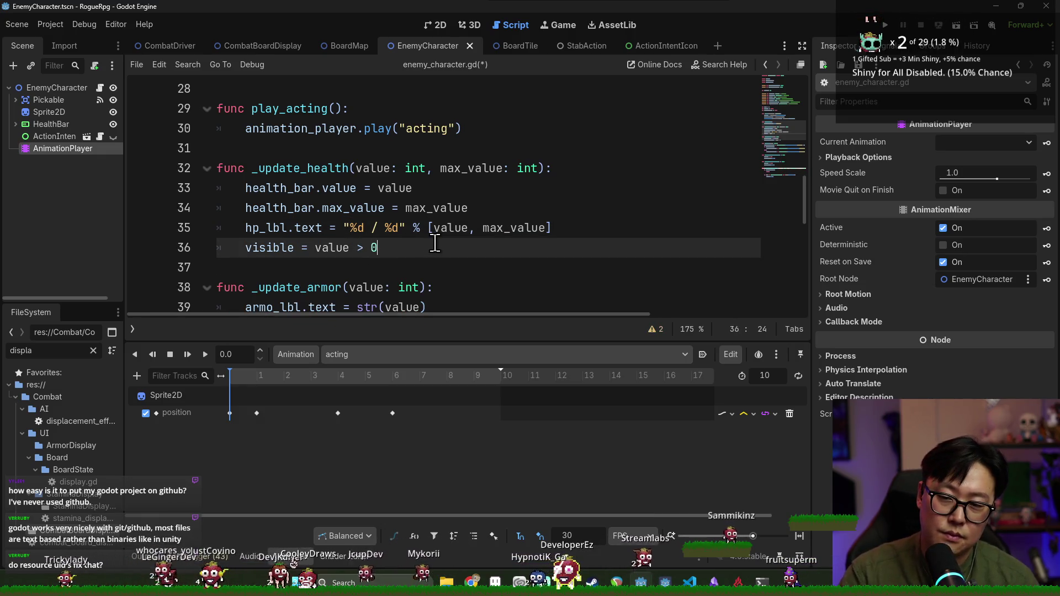
{"action": "left_click", "coordinate": [384, 208]}
{"action": "key", "text": "ctrl+s"}
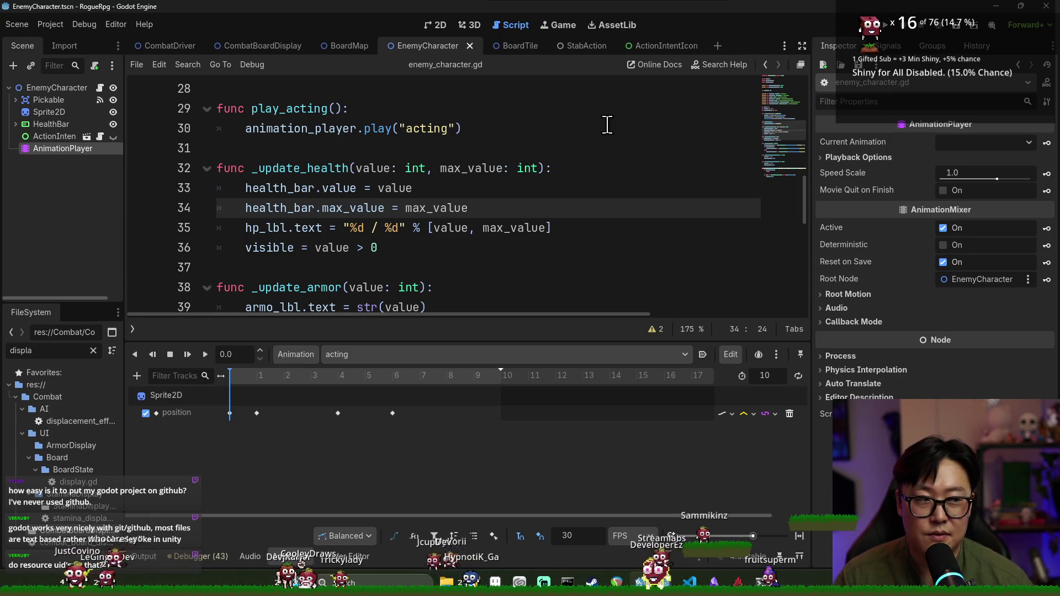
{"action": "left_click", "coordinate": [469, 46]}
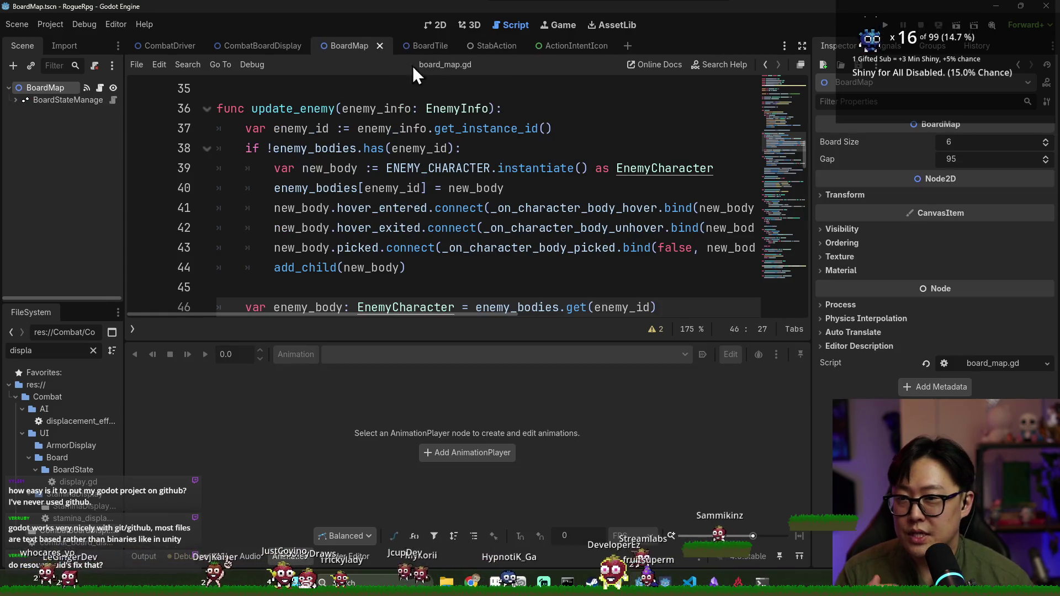
- Switch to CombatDriver and open combat_state_node.gd from the Victory script's CombatStateNode base
{"action": "left_click", "coordinate": [177, 45]}
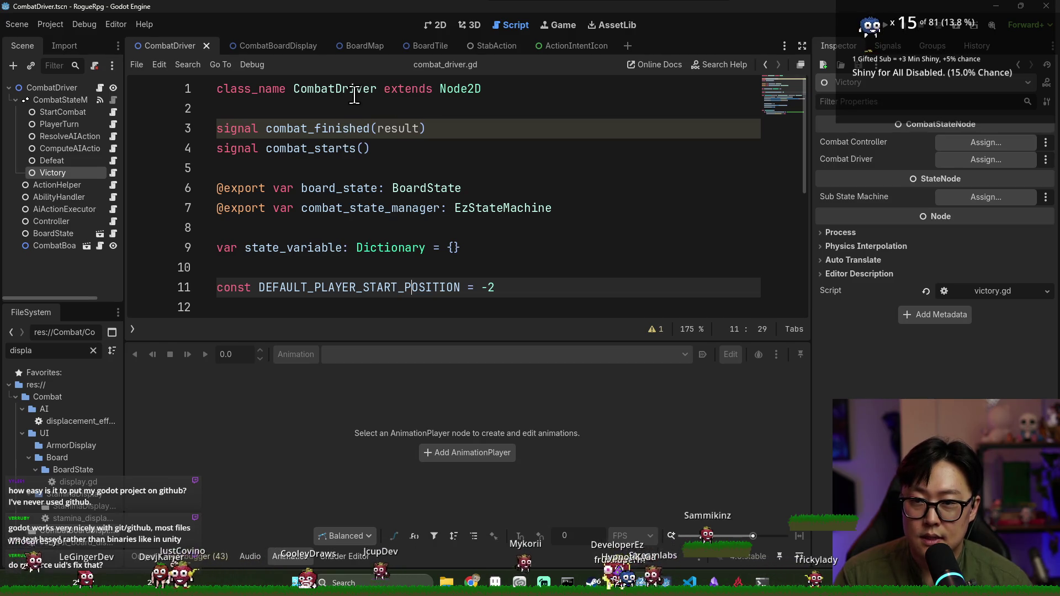
{"action": "left_click", "coordinate": [114, 173]}
{"action": "left_click", "coordinate": [508, 90], "text": "ctrl"}
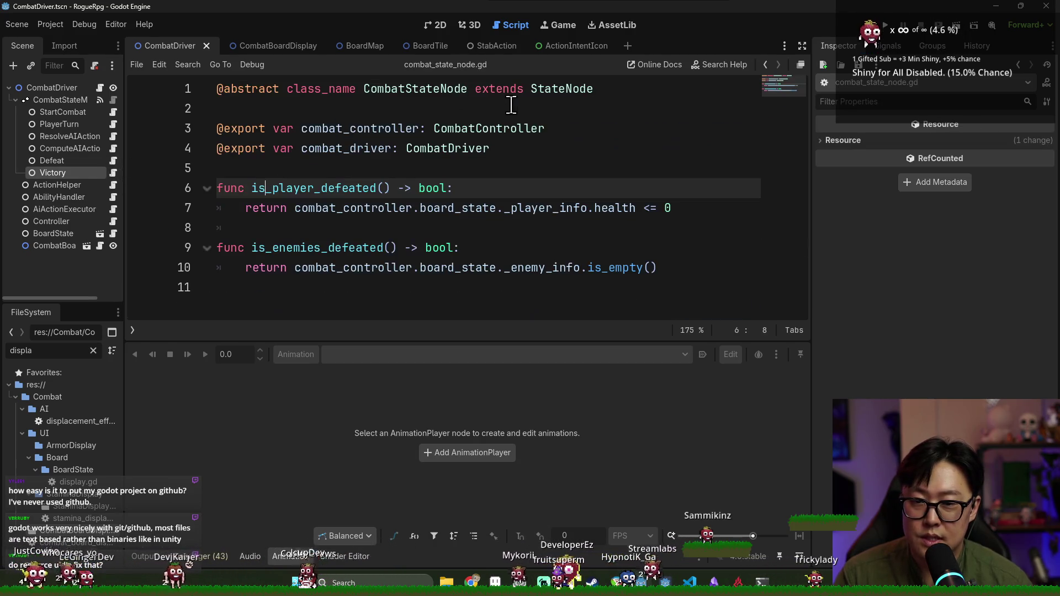
- In is_enemies_defeated, start a _enemy_info.filter call with an 'info: EnemyInfo' callback
{"action": "double_click", "coordinate": [353, 267]}
{"action": "double_click", "coordinate": [513, 267]}
{"action": "left_click", "coordinate": [528, 248]}
{"action": "key", "text": "Return"}
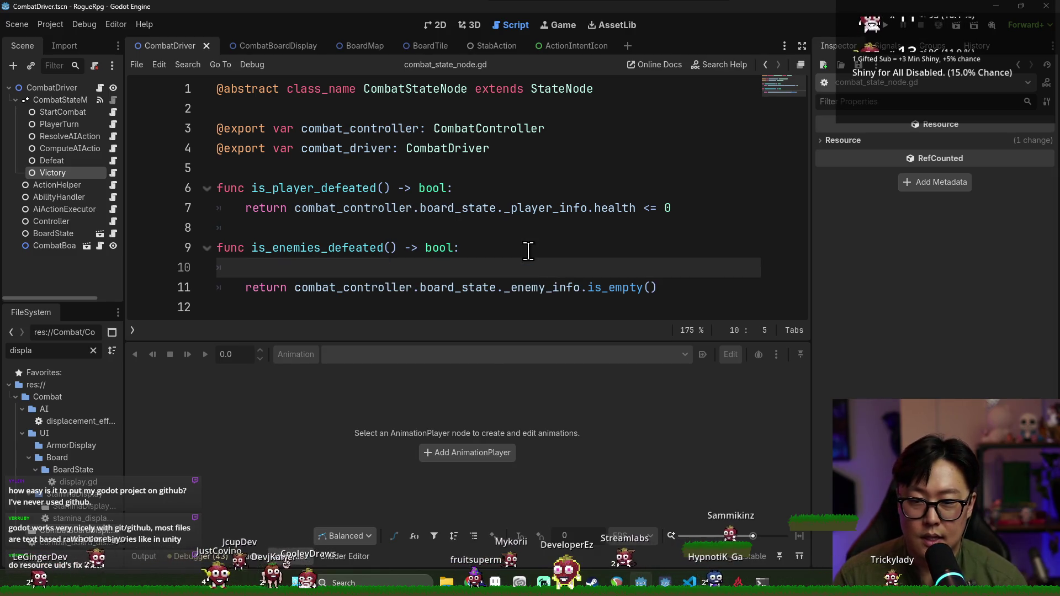
{"action": "double_click", "coordinate": [343, 288]}
{"action": "left_click_drag", "start_coordinate": [569, 291], "coordinate": [552, 268]}
{"action": "type", "text": ".filter"}
{"action": "key", "text": "Return"}
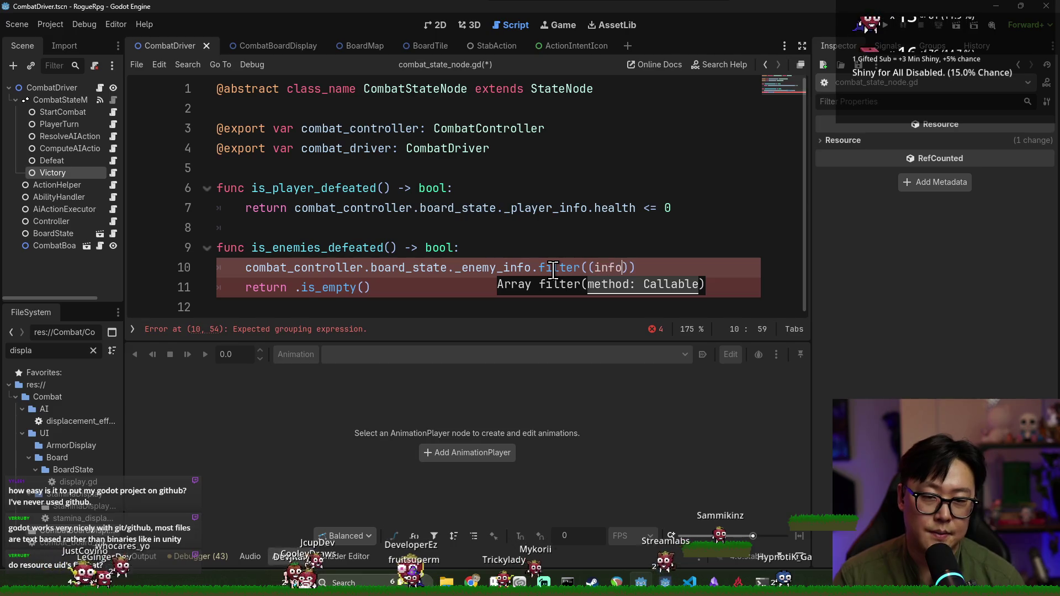
{"action": "type", "text": ": Enemy"}
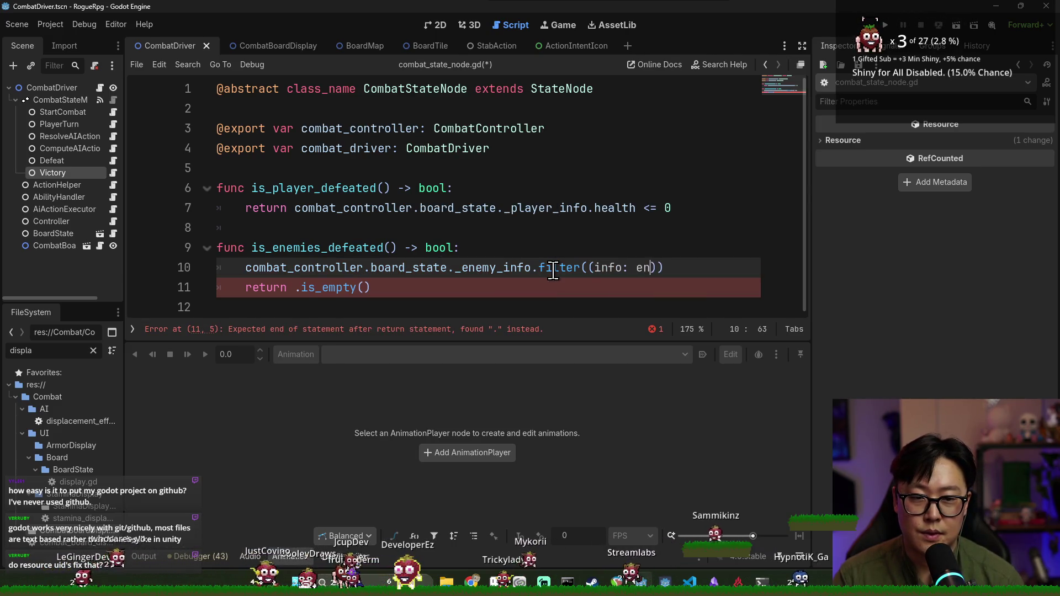
{"action": "type", "text": "Info) ->"}
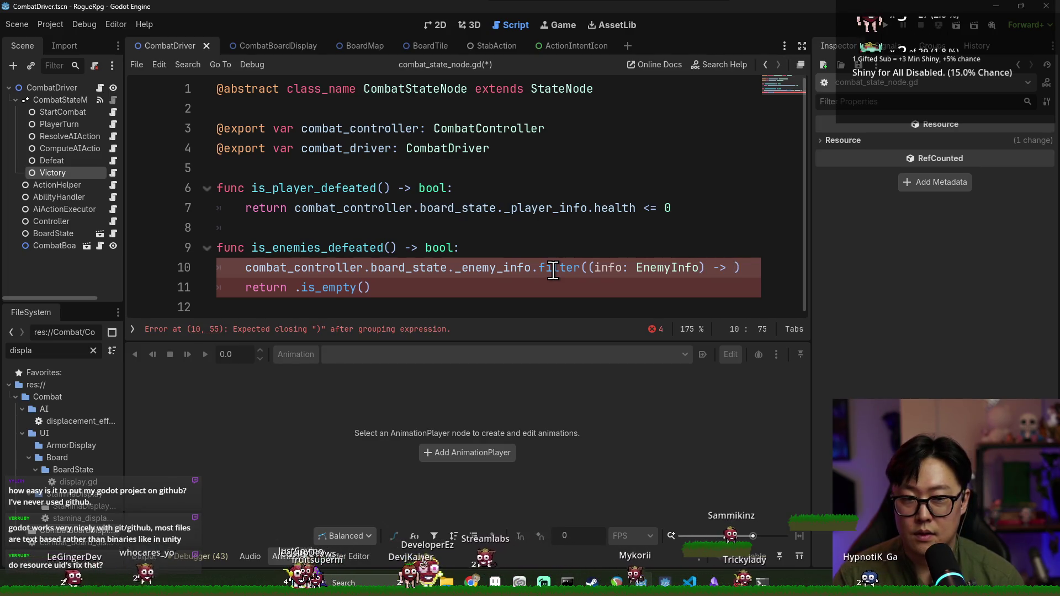
{"action": "type", "text": ":"}
{"action": "key", "text": "Return"}
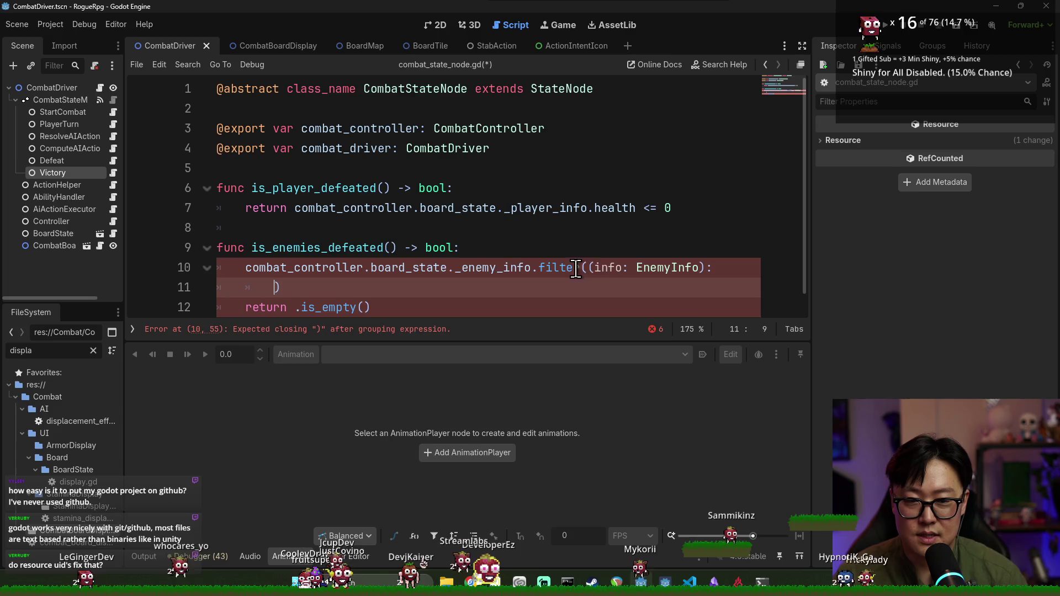
- Make the callback return info.health > 0 and append .is_empty() to the filter
{"action": "left_click", "coordinate": [591, 267]}
{"action": "key", "text": "BackSpace"}
{"action": "left_click", "coordinate": [564, 280]}
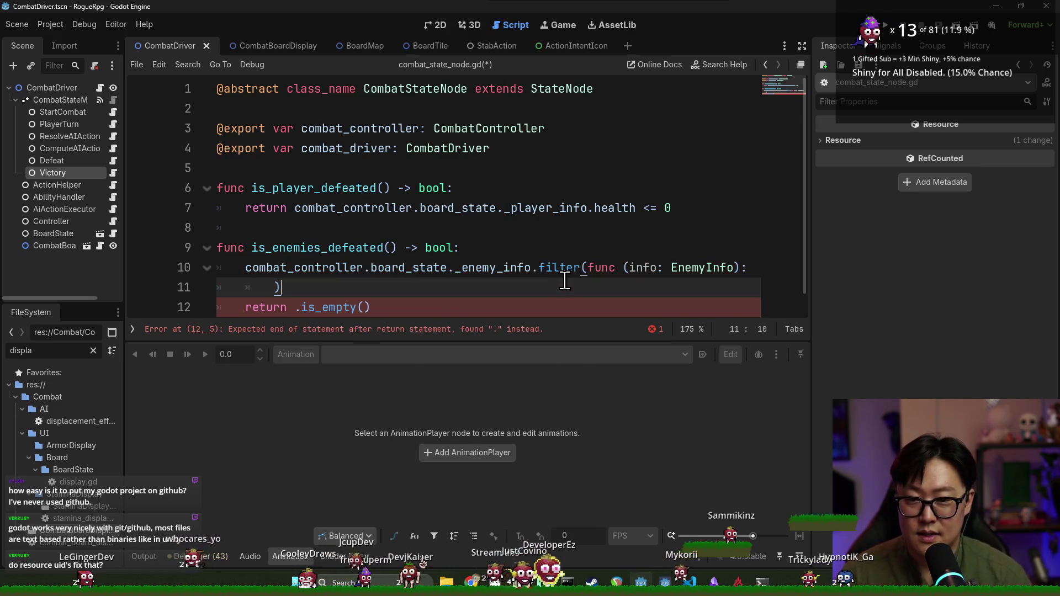
{"action": "key", "text": "Left"}
{"action": "type", "text": "ret"}
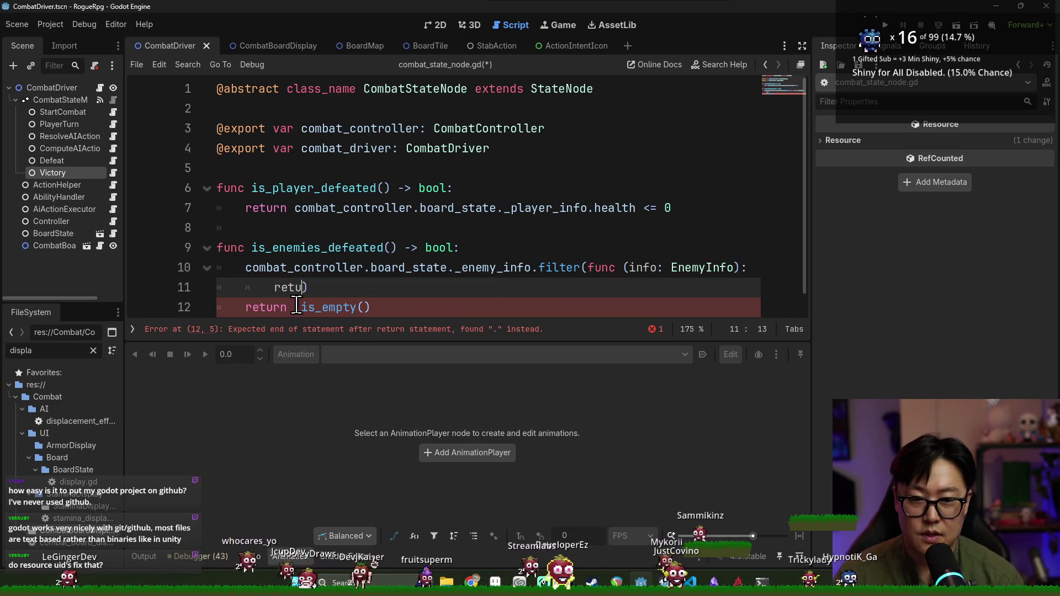
{"action": "type", "text": "curr"}
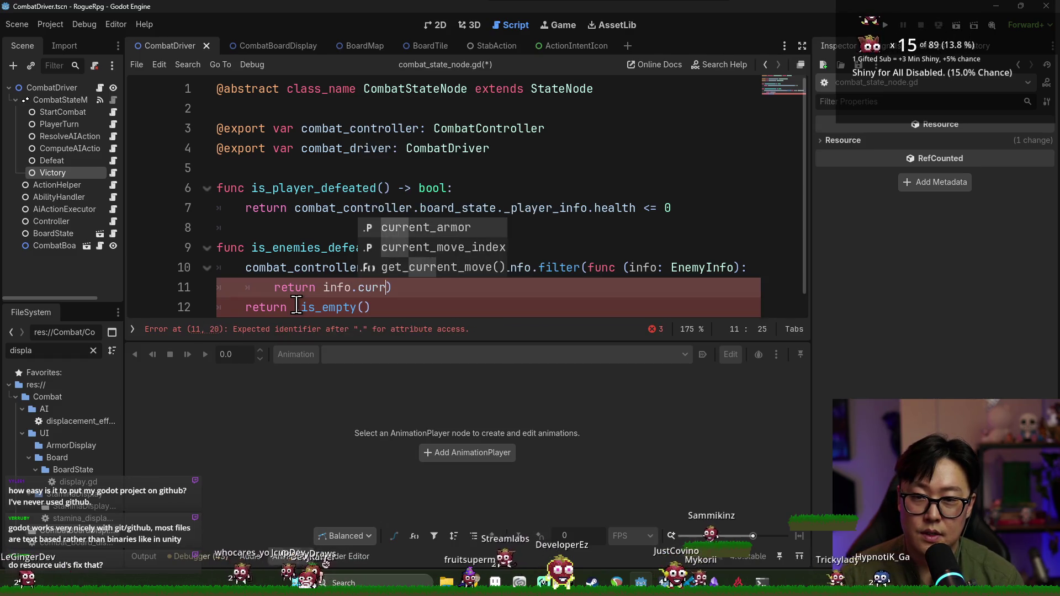
{"action": "key", "text": "BackSpace"}
{"action": "key", "text": "BackSpace"}
{"action": "key", "text": "BackSpace"}
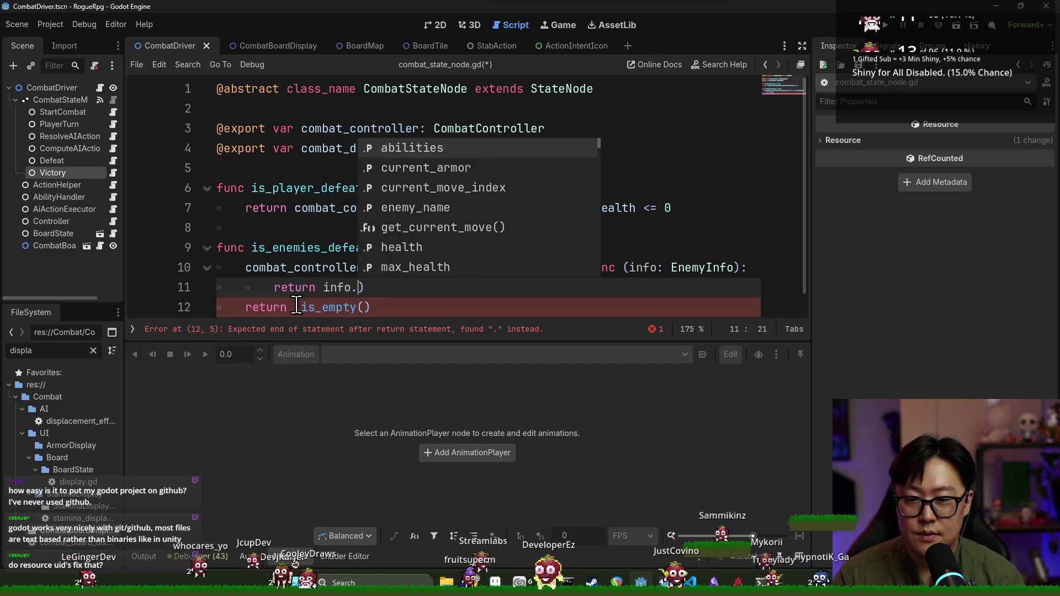
{"action": "type", "text": "hjea"}
{"action": "type", "text": "alth > 0"}
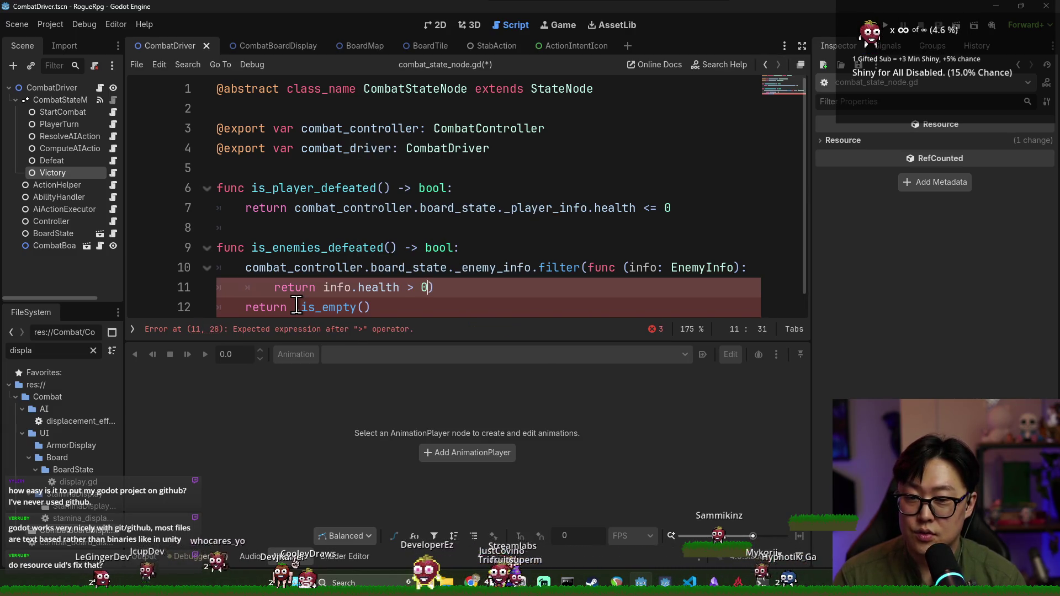
{"action": "type", "text": ")"}
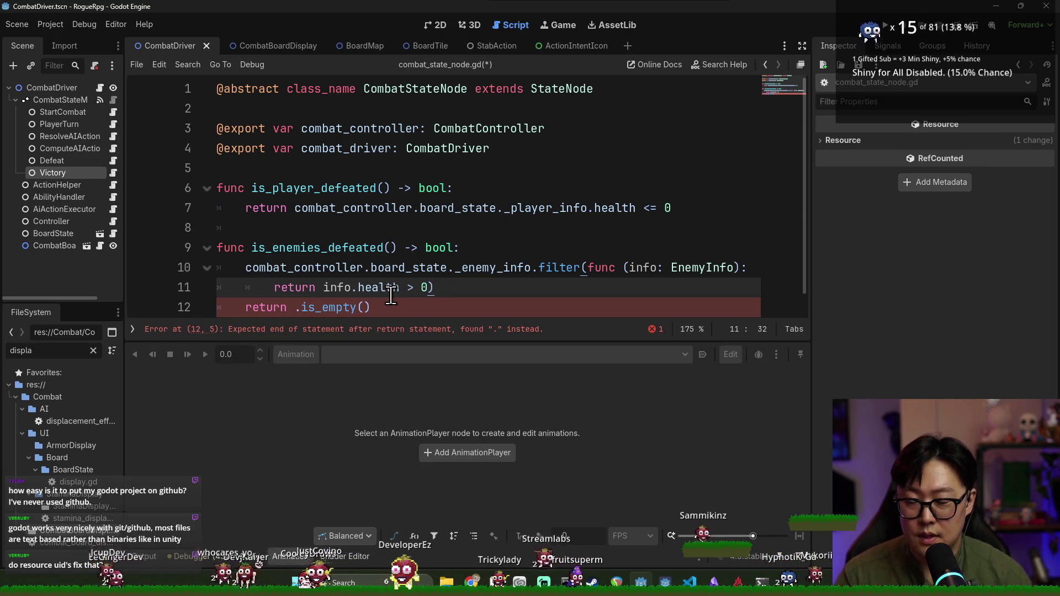
{"action": "type", "text": ".is_empty()"}
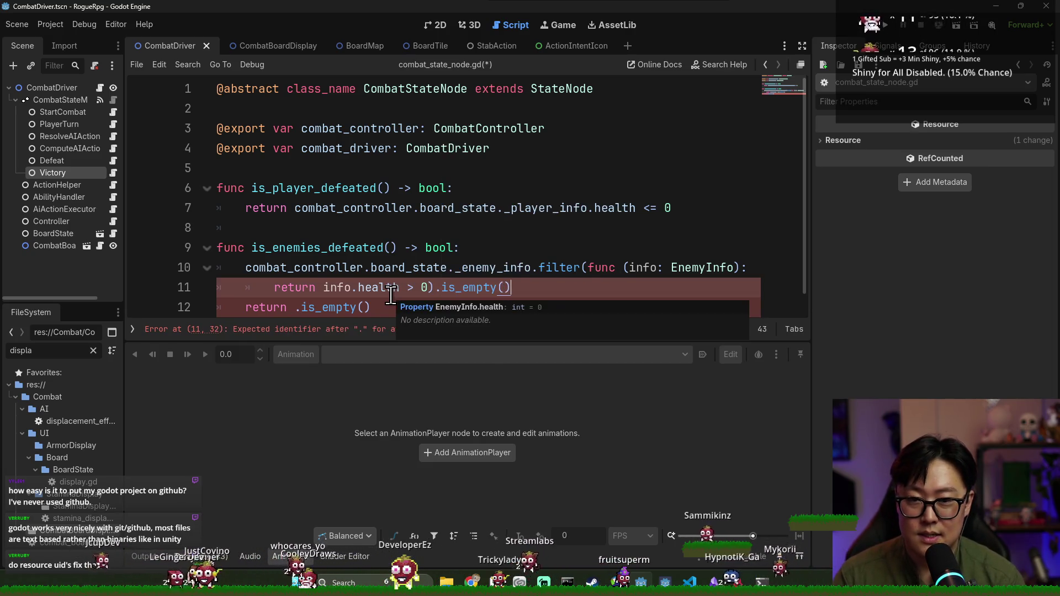
{"action": "key", "text": "Return"}
- Move the filter expression into the return statement, tidy leftover lines, and save
{"action": "key", "text": "shift+Up"}
{"action": "key", "text": "shift+Home"}
{"action": "key", "text": "ctrl+x"}
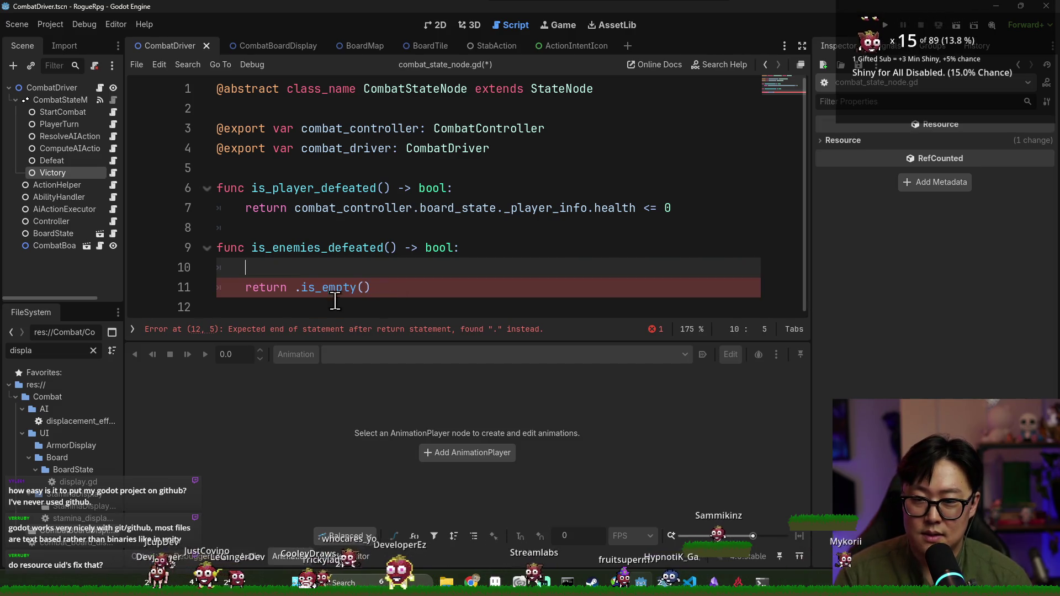
{"action": "left_click", "coordinate": [295, 287]}
{"action": "key", "text": "ctrl+v"}
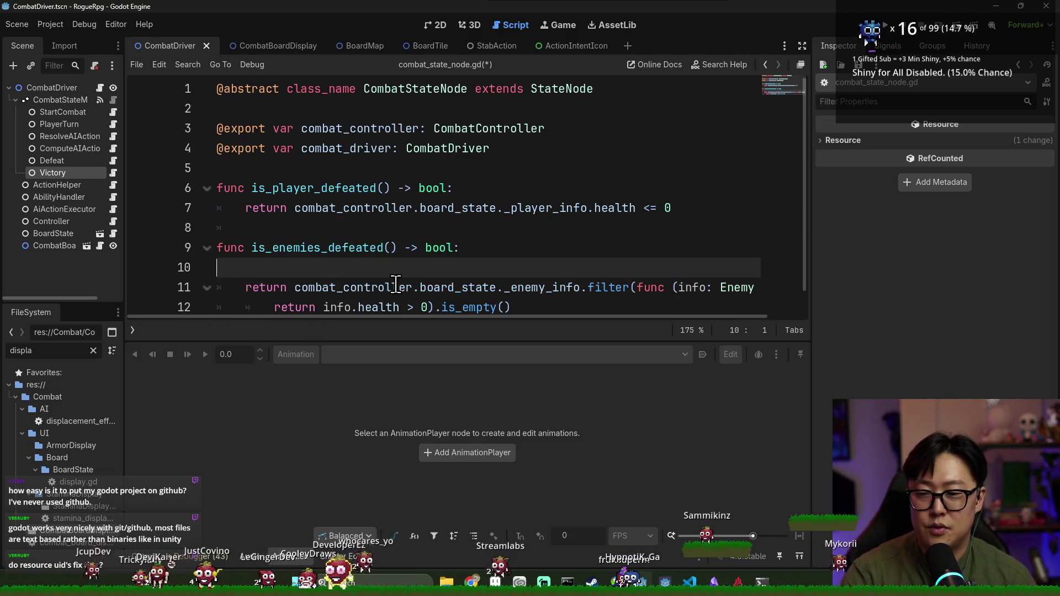
{"action": "key", "text": "BackSpace"}
{"action": "key", "text": "Down"}
{"action": "key", "text": "Down"}
{"action": "key", "text": "End"}
{"action": "key", "text": "ctrl+s"}
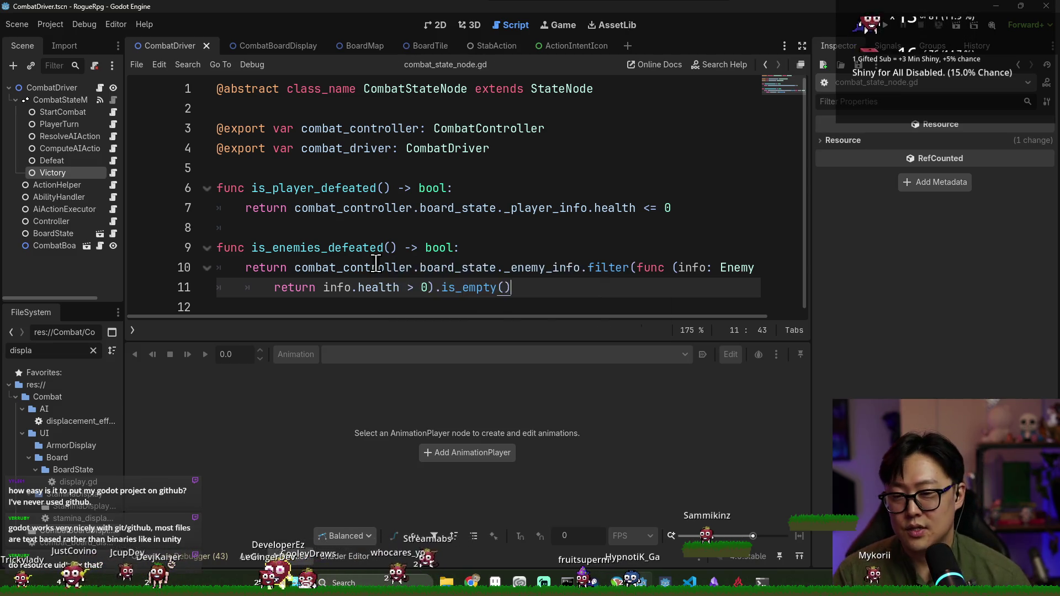
- Review the rewritten is_enemies_defeated and player-defeated check, then save again
{"action": "left_click", "coordinate": [335, 248]}
{"action": "key", "text": "ctrl+s"}
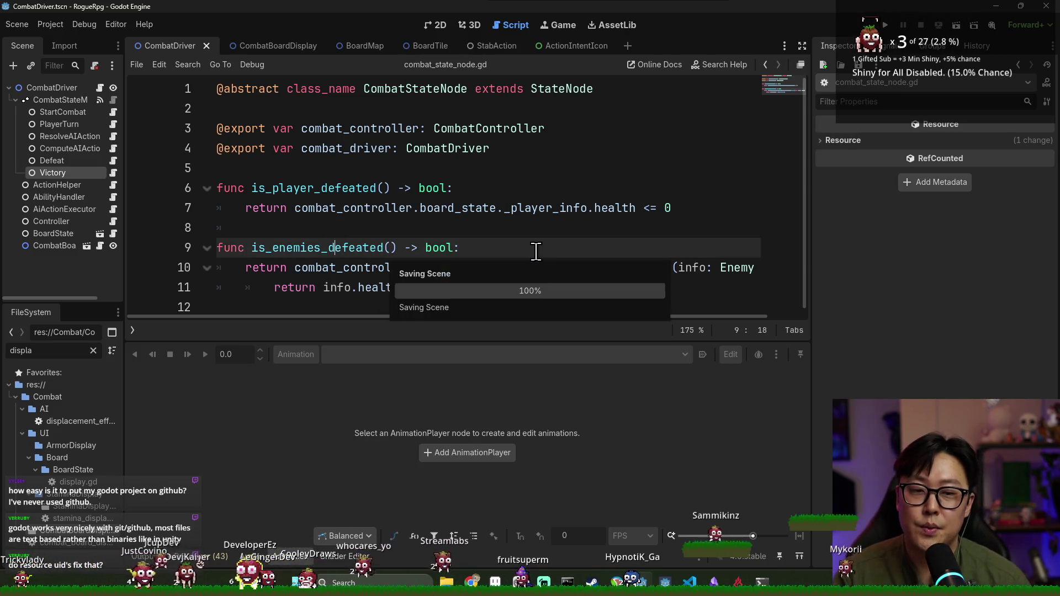
{"action": "left_click", "coordinate": [414, 207]}
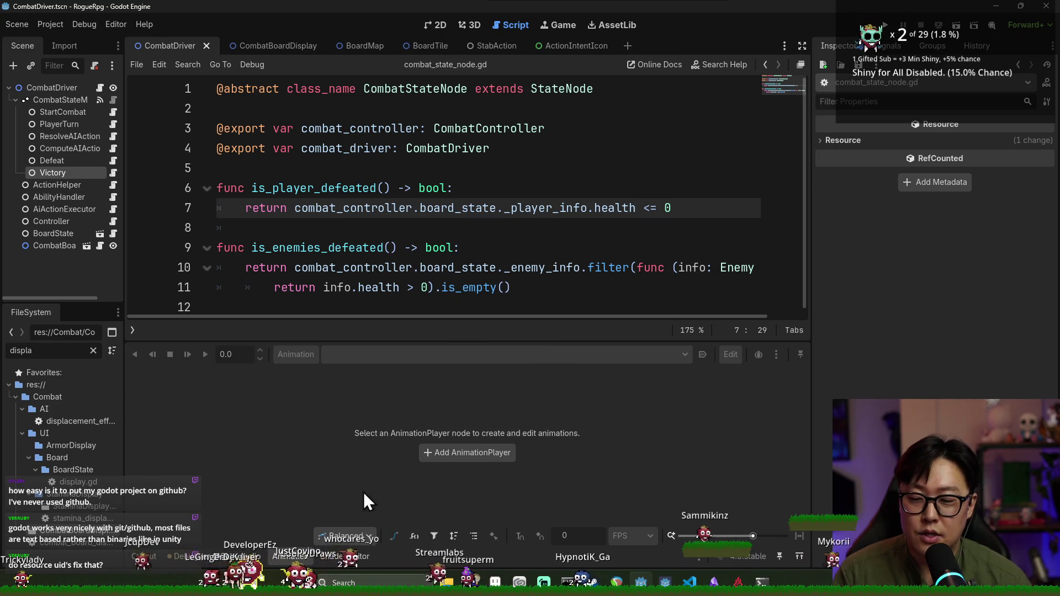
{"action": "double_click", "coordinate": [336, 287]}
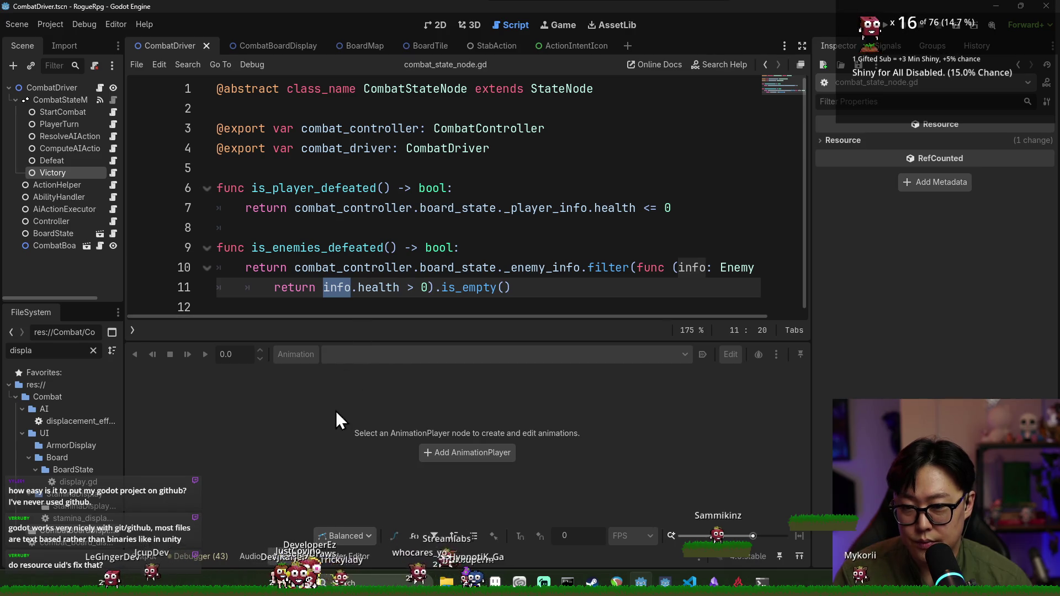
{"action": "double_click", "coordinate": [290, 248]}
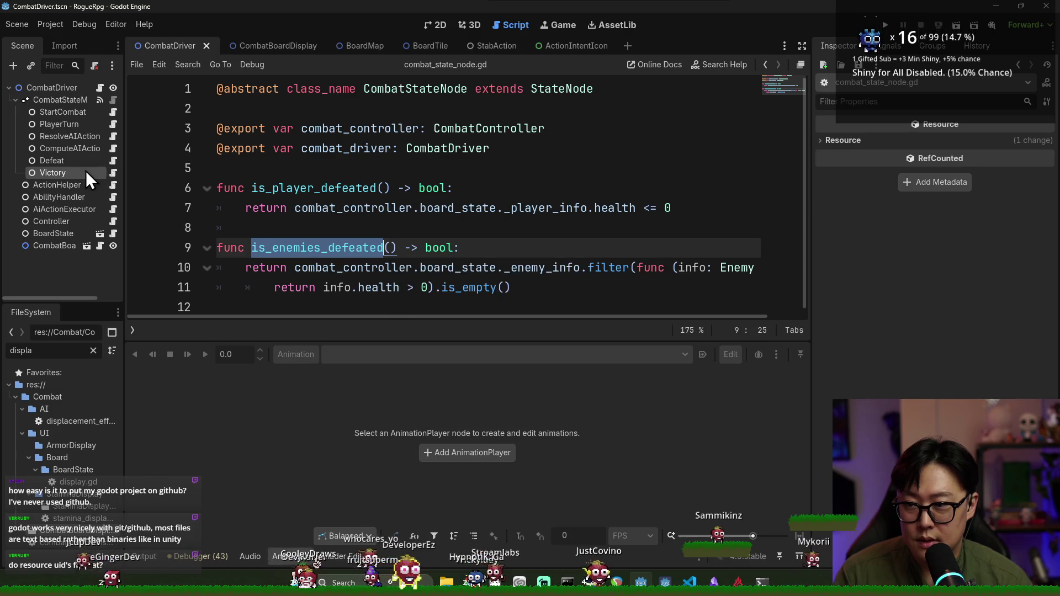
{"action": "key", "text": "ctrl+s"}
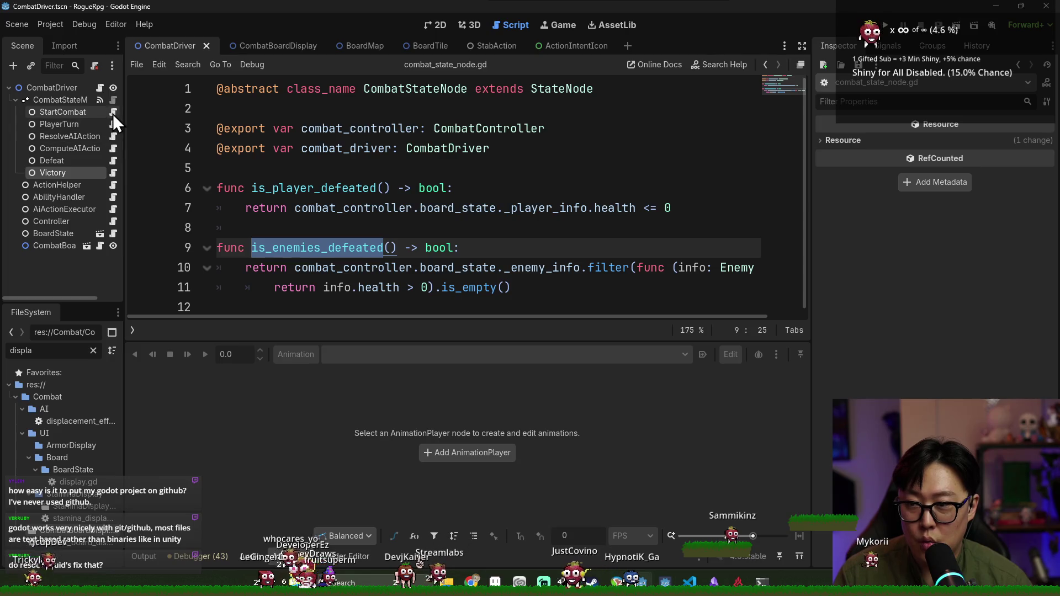
- In victory.gd, replace pass in on_enter with get_tree().reload_current_scene() and copy that line
{"action": "left_click", "coordinate": [115, 172]}
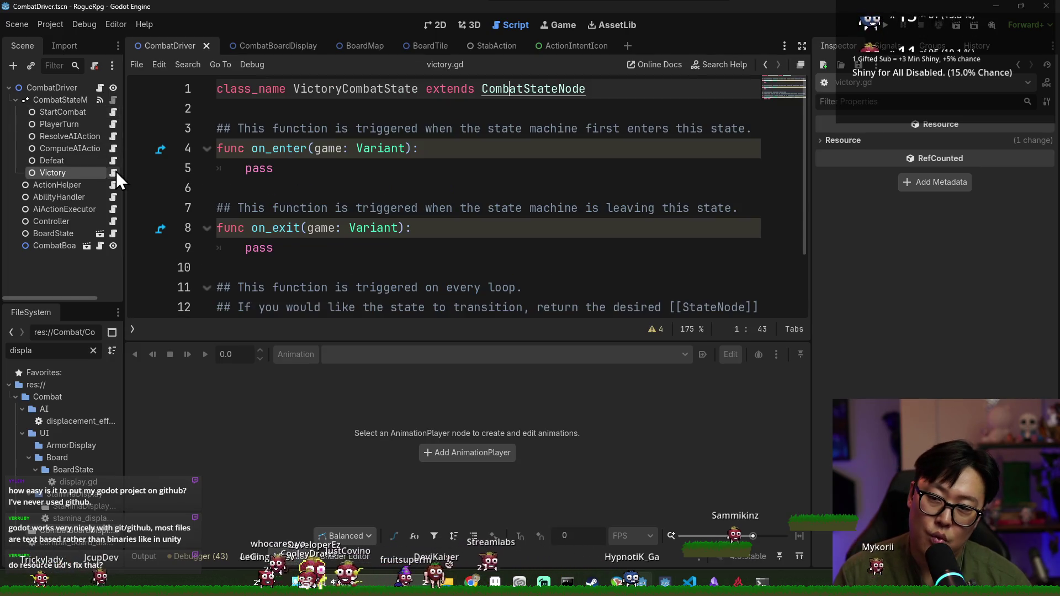
{"action": "left_click", "coordinate": [451, 152]}
{"action": "key", "text": "Return"}
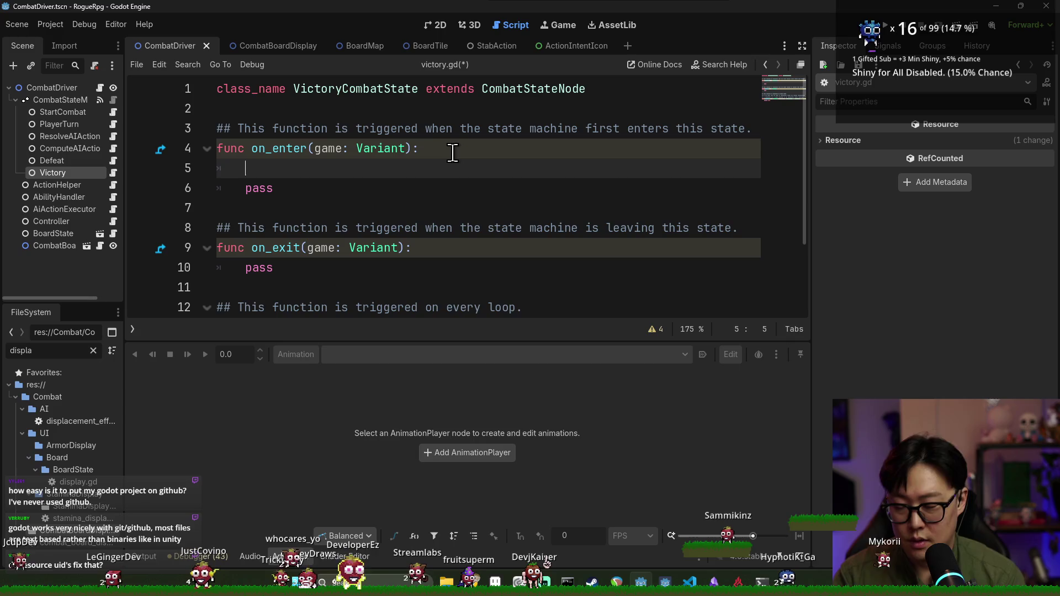
{"action": "type", "text": "get_tree(.rel"}
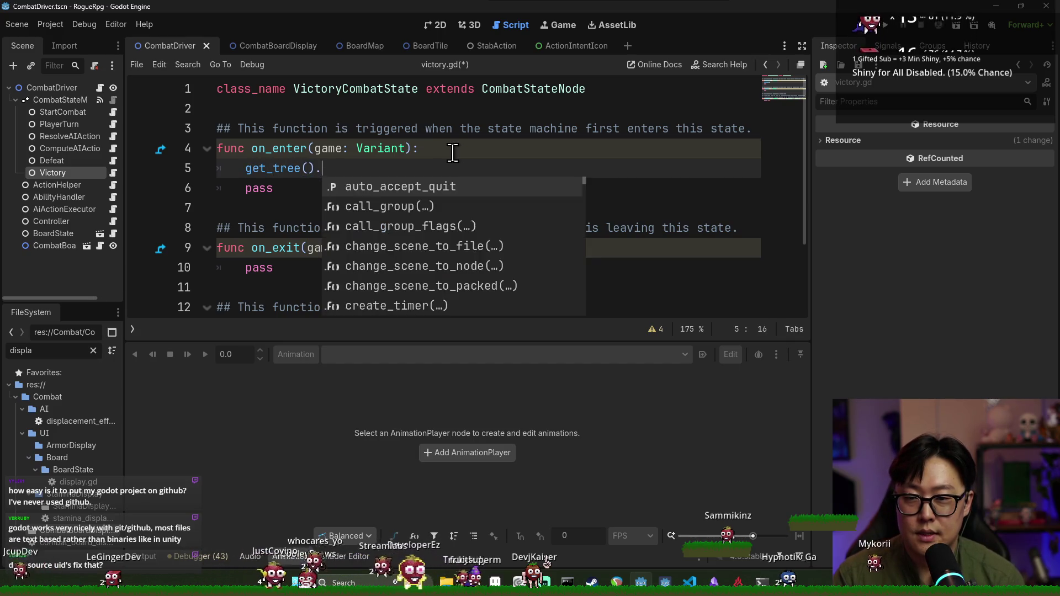
{"action": "key", "text": "Return"}
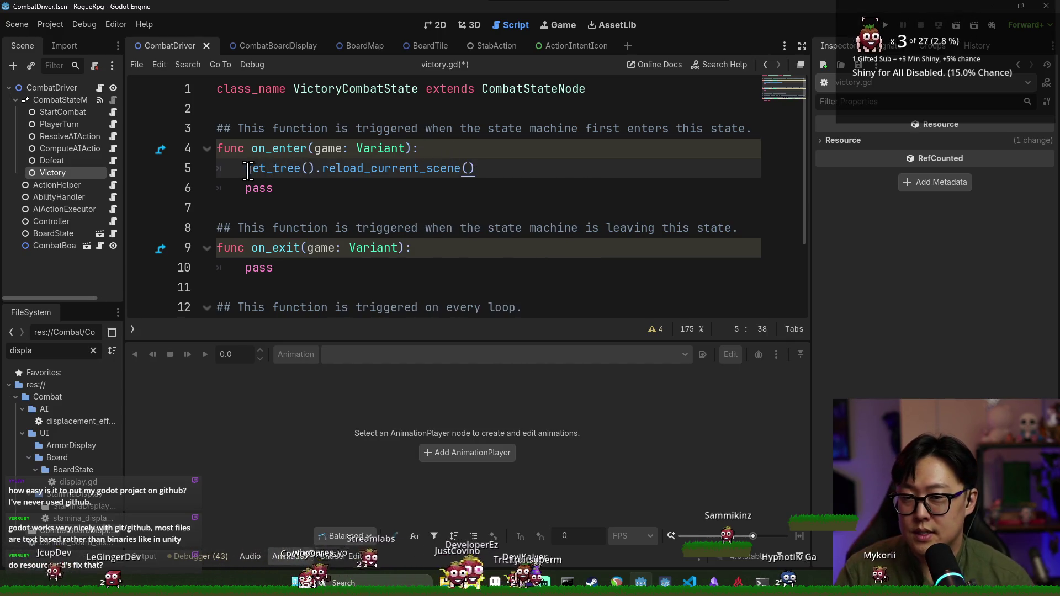
{"action": "double_click", "coordinate": [259, 188]}
{"action": "key", "text": "BackSpace"}
{"action": "key", "text": "BackSpace"}
{"action": "key", "text": "BackSpace"}
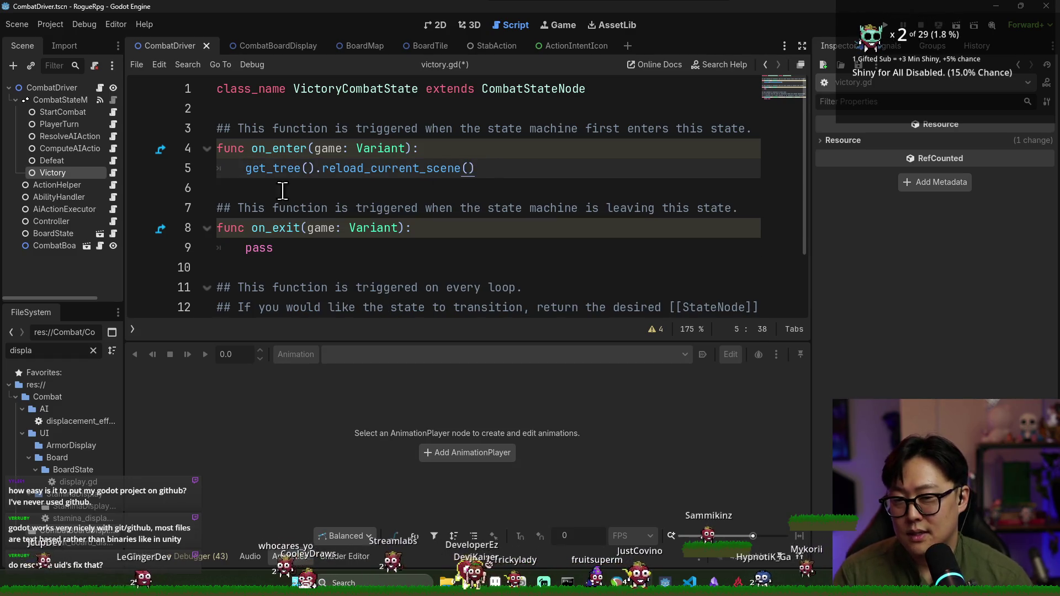
{"action": "key", "text": "shift+Home"}
- Paste the reload_current_scene call over pass in defeat.gd's on_enter
{"action": "left_click", "coordinate": [113, 161]}
{"action": "key", "text": "ctrl+a"}
{"action": "left_click", "coordinate": [260, 168]}
{"action": "key", "text": "ctrl+v"}
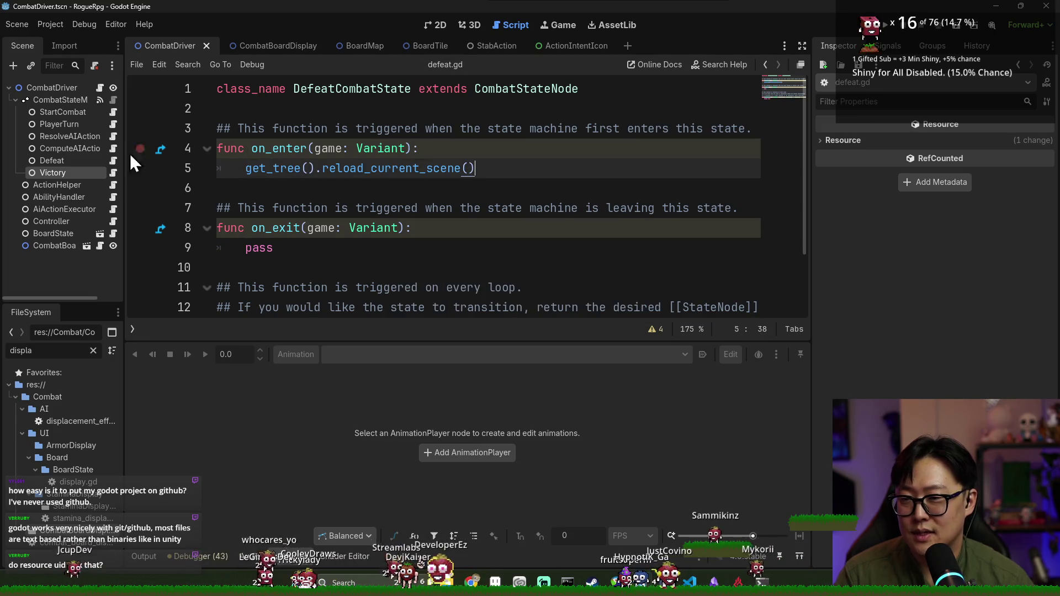
- Open the resolve AI action script, save, and examine the is_enemey_action_squence_done check line
{"action": "left_click", "coordinate": [113, 136]}
{"action": "key", "text": "ctrl+s"}
{"action": "scroll", "coordinate": [319, 234], "scroll_direction": "down", "scroll_amount": 5}
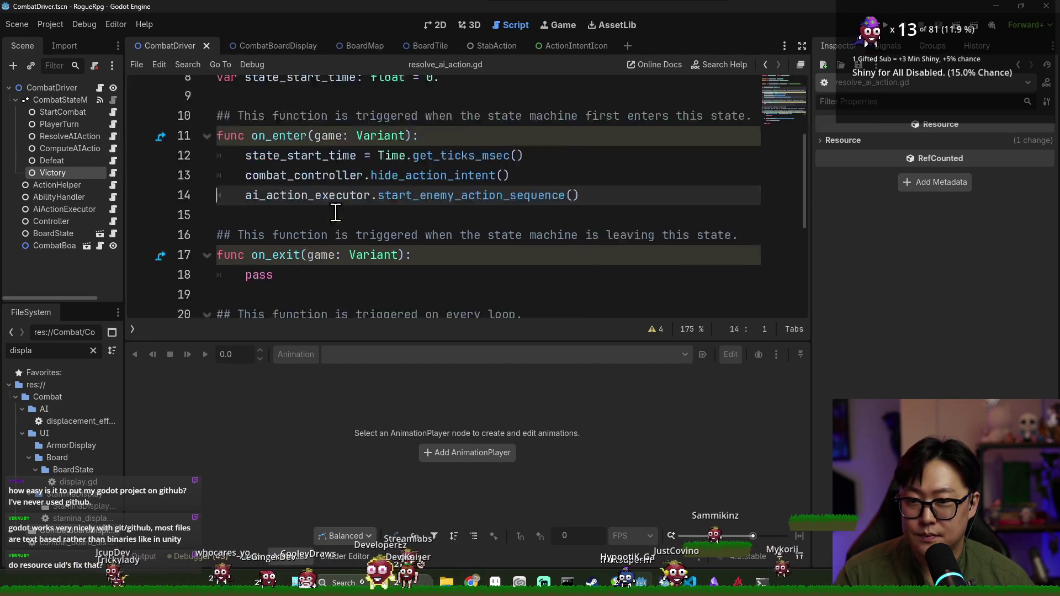
{"action": "double_click", "coordinate": [319, 228]}
{"action": "key", "text": "ctrl+s"}
{"action": "double_click", "coordinate": [355, 247]}
{"action": "key", "text": "ctrl+s"}
{"action": "double_click", "coordinate": [497, 228]}
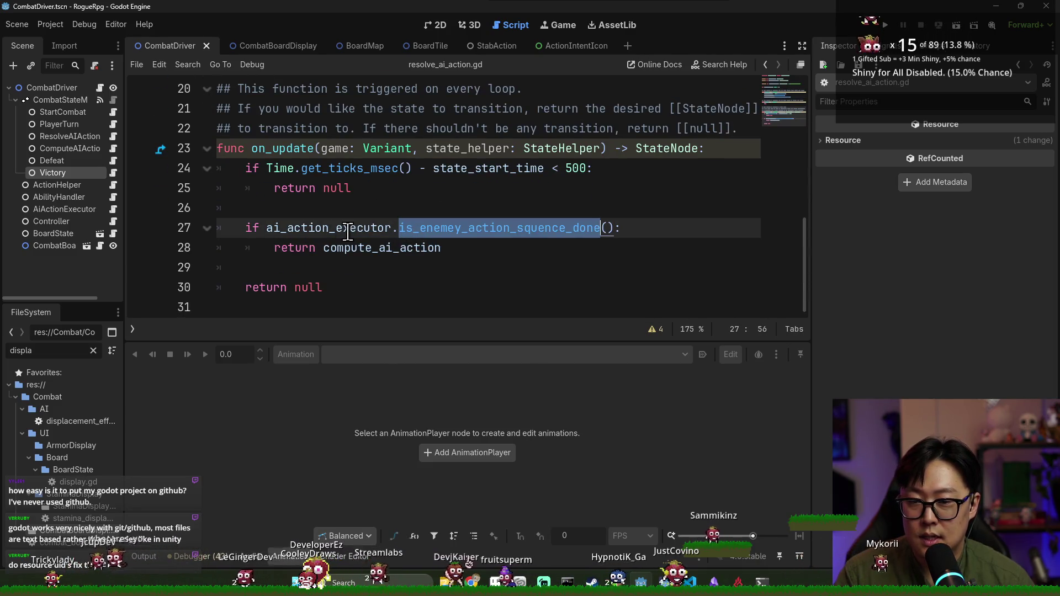
{"action": "left_click", "coordinate": [282, 228]}
{"action": "double_click", "coordinate": [379, 168]}
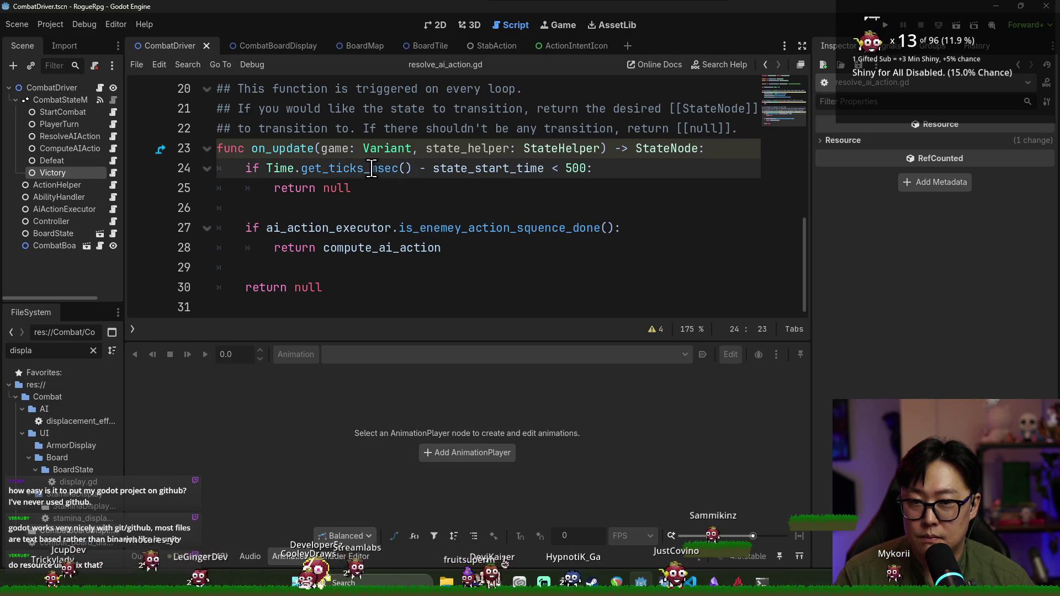
{"action": "left_click", "coordinate": [447, 228]}
- Jump to is_enemey_action_squence_done's definition and inspect its hard-coded true return
{"action": "left_click", "coordinate": [450, 232], "text": "ctrl"}
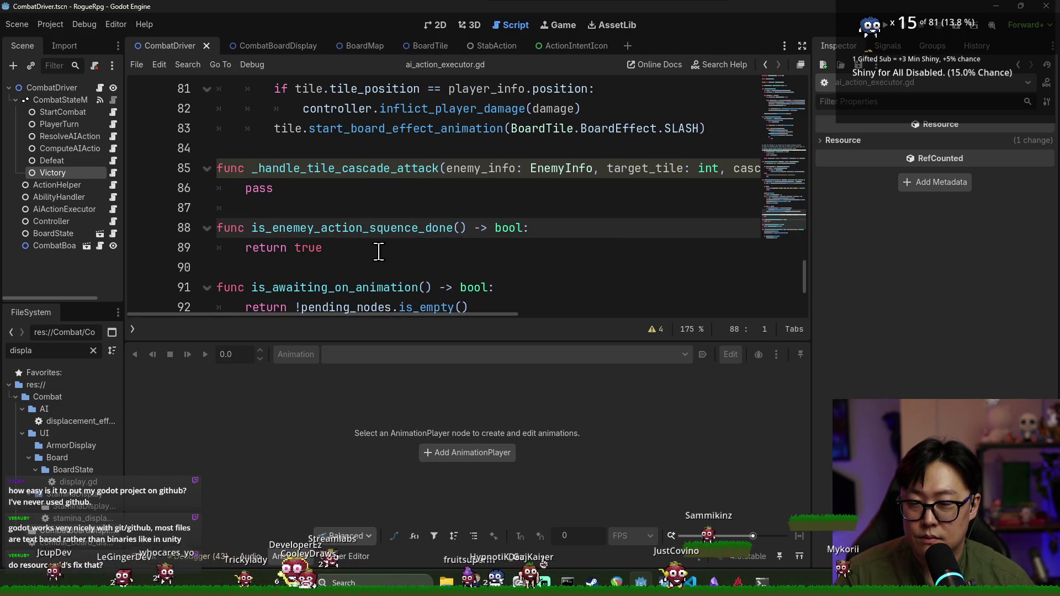
{"action": "double_click", "coordinate": [337, 228]}
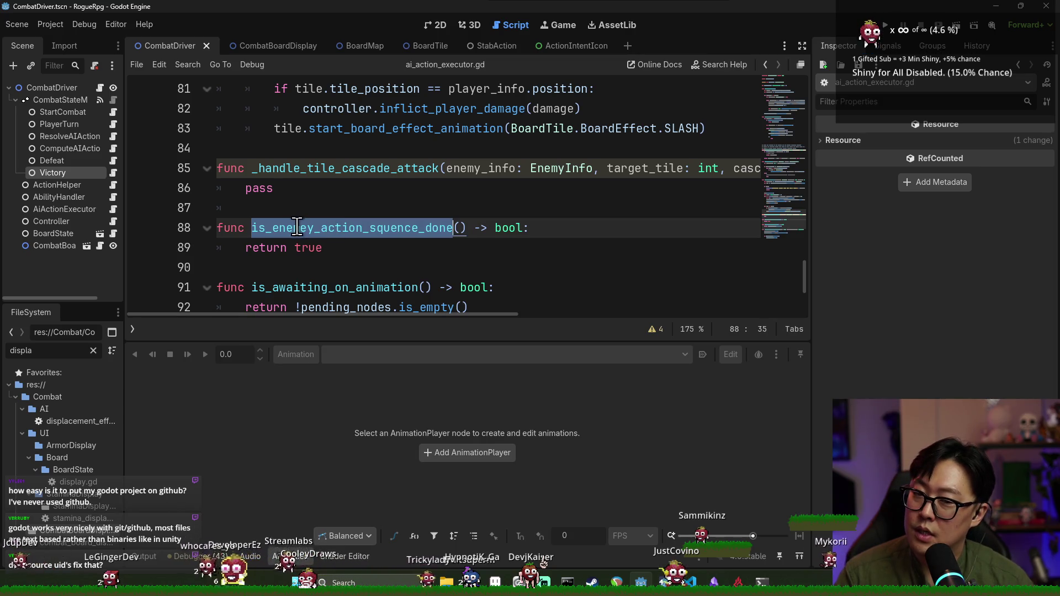
{"action": "double_click", "coordinate": [309, 247]}
{"action": "scroll", "coordinate": [386, 242], "scroll_direction": "down", "scroll_amount": 2}
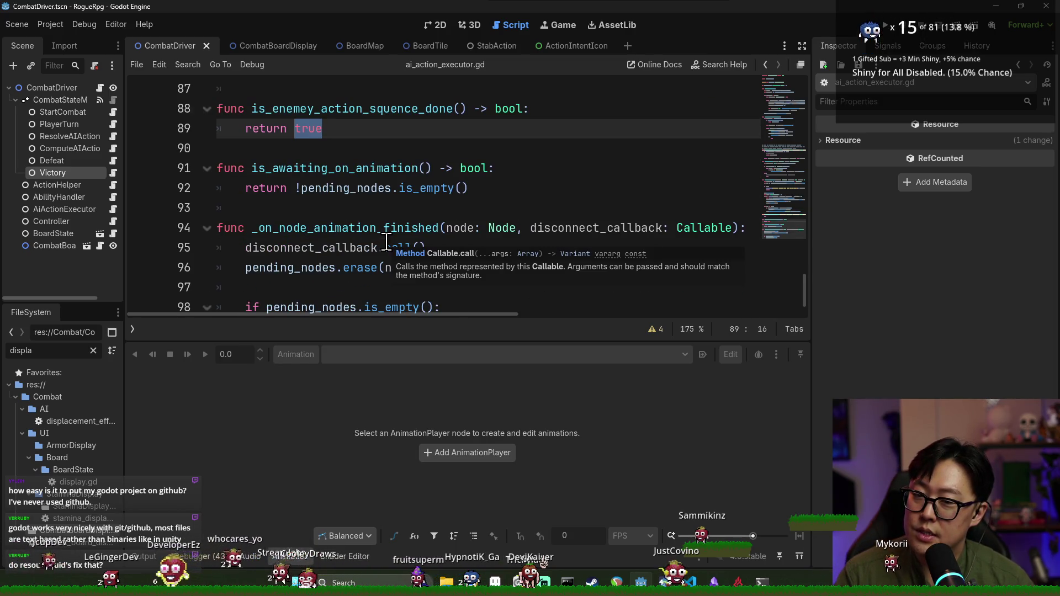
{"action": "scroll", "coordinate": [353, 231], "scroll_direction": "up", "scroll_amount": 2}
{"action": "double_click", "coordinate": [354, 228]}
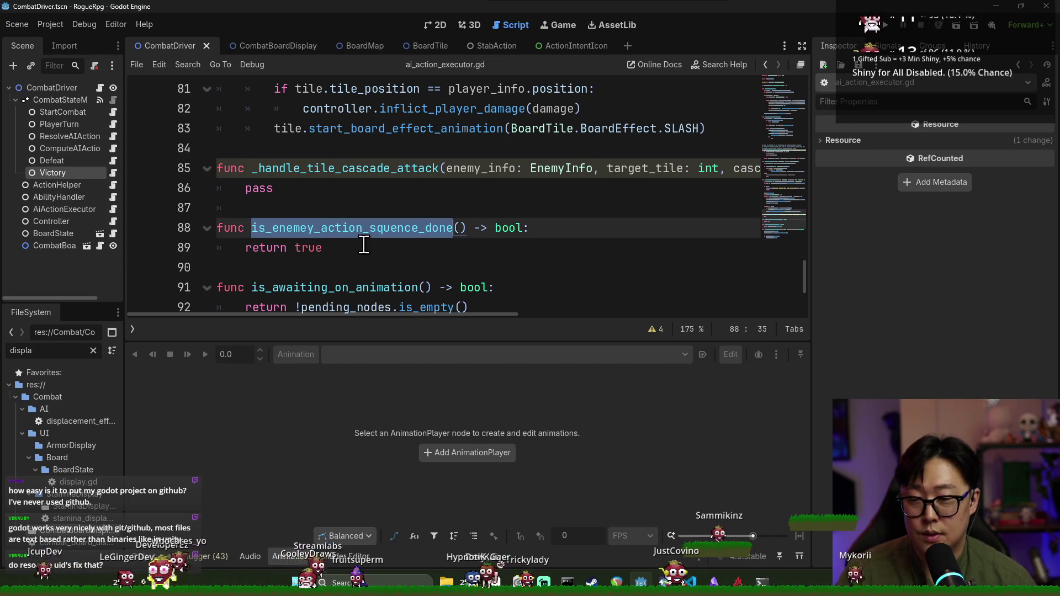
{"action": "scroll", "coordinate": [332, 228], "scroll_direction": "up", "scroll_amount": 8}
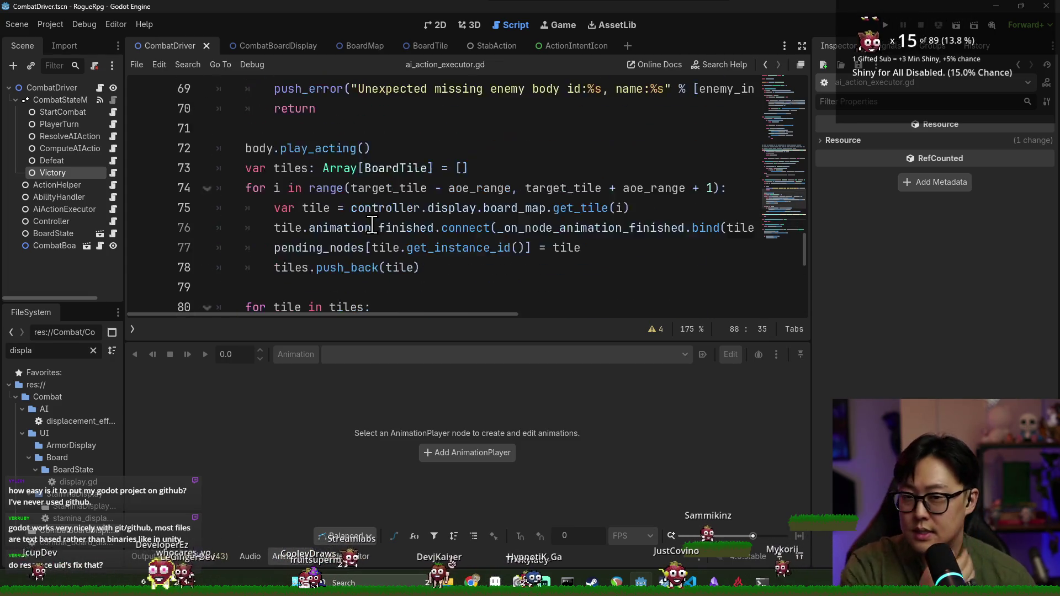
- Collapse the animation panel and scroll ai_action_executor.gd to the top near pending_nodes
{"action": "left_click", "coordinate": [302, 228]}
{"action": "double_click", "coordinate": [302, 228]}
{"action": "scroll", "coordinate": [320, 231], "scroll_direction": "up", "scroll_amount": 3}
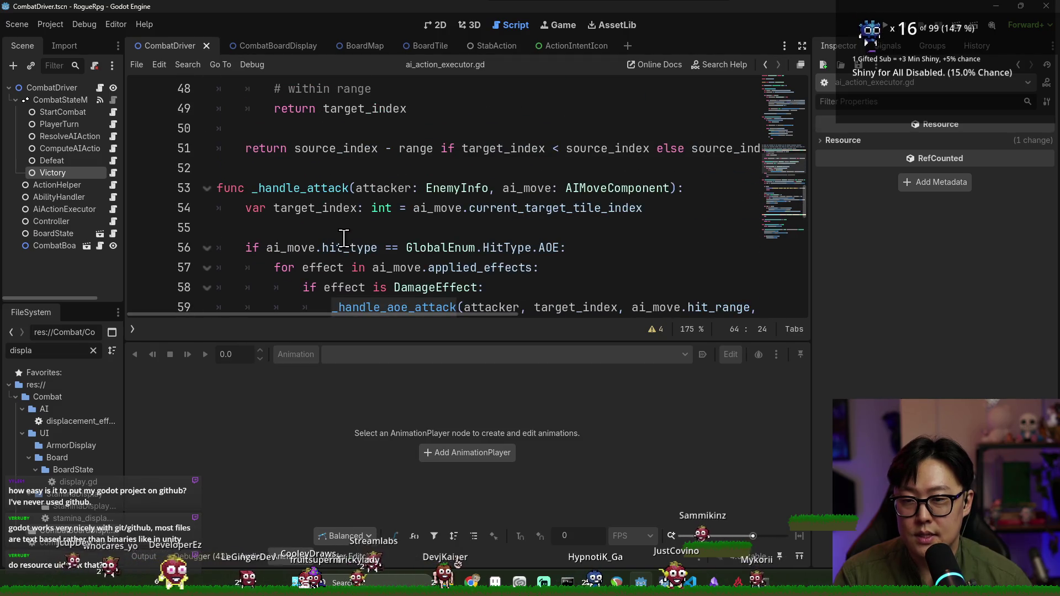
{"action": "scroll", "coordinate": [332, 234], "scroll_direction": "up", "scroll_amount": 2}
{"action": "scroll", "coordinate": [335, 230], "scroll_direction": "down", "scroll_amount": 6}
{"action": "scroll", "coordinate": [335, 230], "scroll_direction": "up", "scroll_amount": 6}
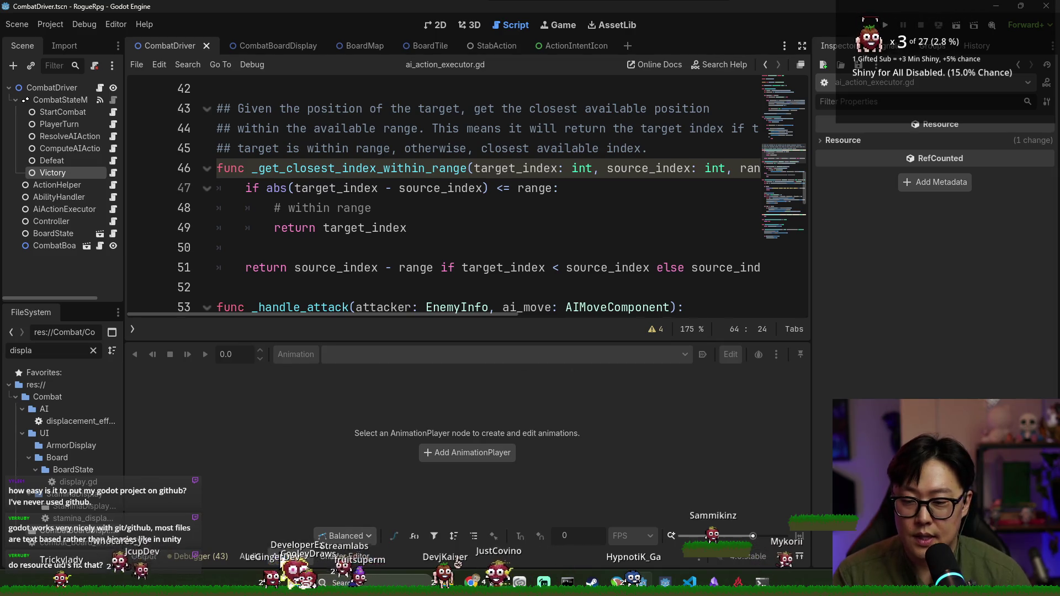
{"action": "left_click", "coordinate": [284, 557]}
{"action": "scroll", "coordinate": [323, 289], "scroll_direction": "up", "scroll_amount": 3}
{"action": "scroll", "coordinate": [323, 289], "scroll_direction": "up", "scroll_amount": 11}
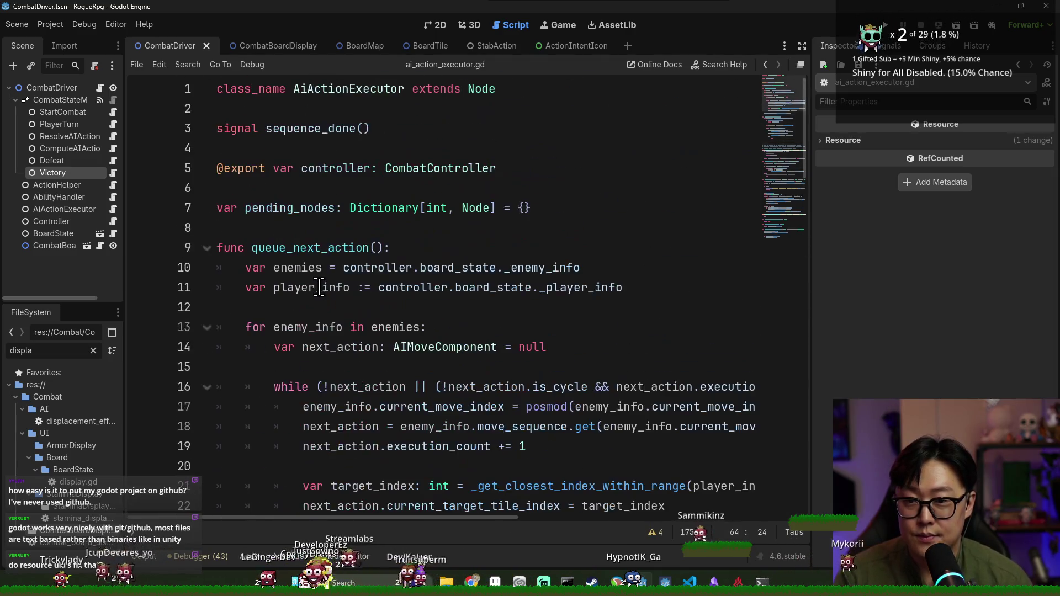
{"action": "double_click", "coordinate": [285, 210]}
- Declare action_sequence_complete := false and reset it to false at start_enemy_action_sequence's start
{"action": "left_click", "coordinate": [356, 236]}
{"action": "type", "text": "var act"}
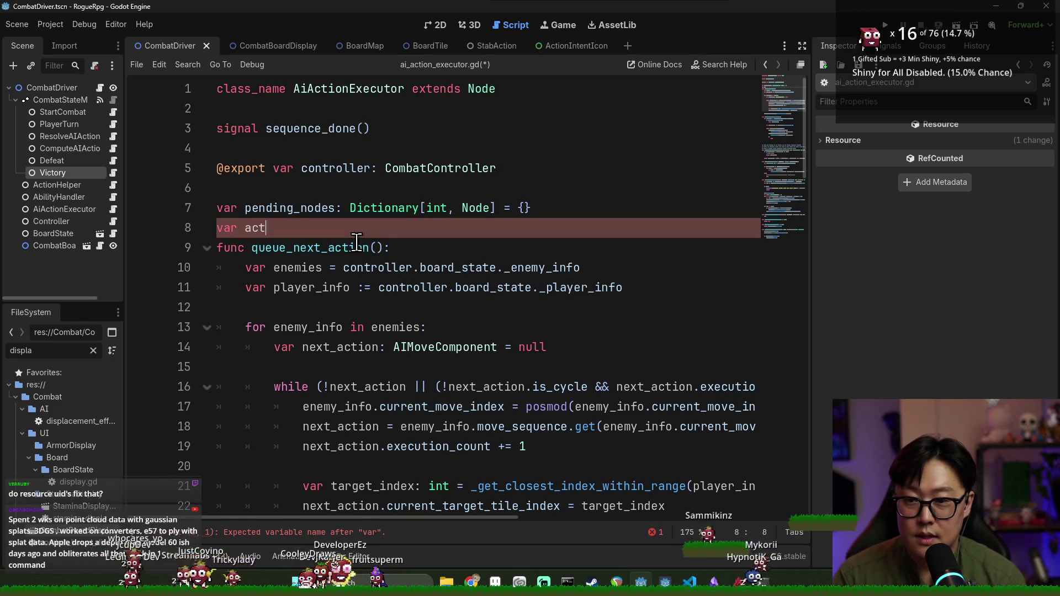
{"action": "type", "text": "ion_sequence_co"}
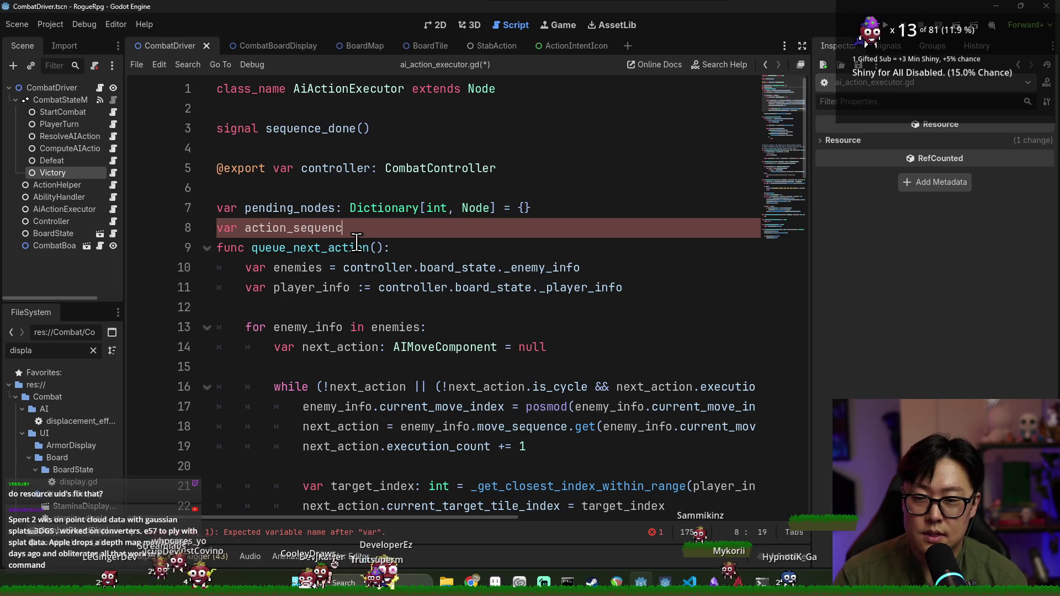
{"action": "type", "text": "mplete := false"}
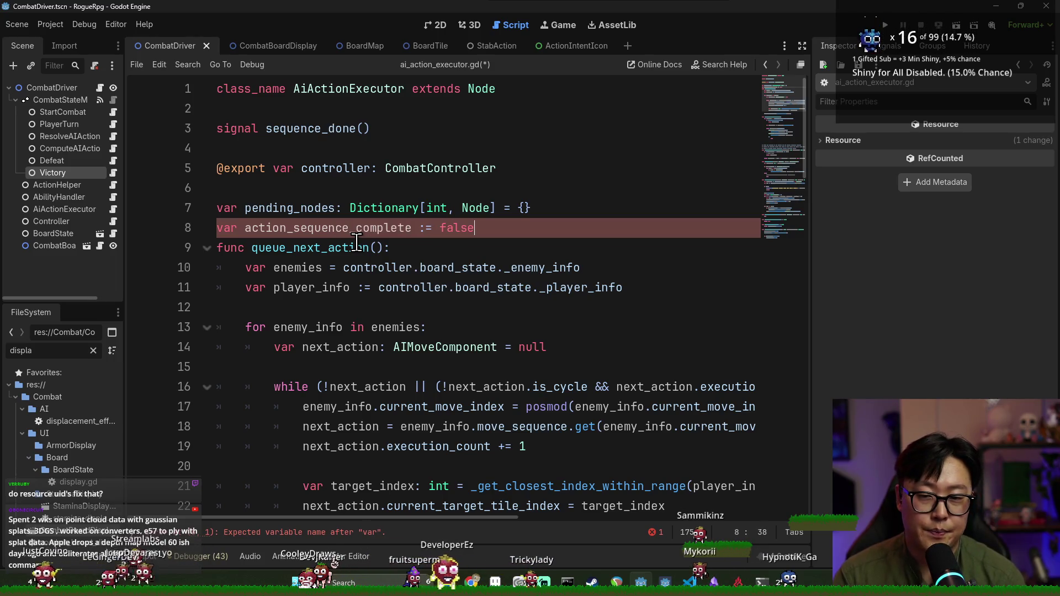
{"action": "double_click", "coordinate": [336, 232]}
{"action": "key", "text": "ctrl+c"}
{"action": "scroll", "coordinate": [337, 232], "scroll_direction": "down", "scroll_amount": 5}
{"action": "left_click", "coordinate": [476, 312]}
{"action": "key", "text": "Return"}
{"action": "key", "text": "ctrl+v"}
{"action": "type", "text": "= false"}
{"action": "key", "text": "ctrl+s"}
- Add a new line after the loop at the end of start_enemy_action_sequence and save
{"action": "double_click", "coordinate": [351, 328]}
{"action": "scroll", "coordinate": [351, 333], "scroll_direction": "down", "scroll_amount": 5}
{"action": "left_click", "coordinate": [331, 325]}
{"action": "scroll", "coordinate": [332, 325], "scroll_direction": "up", "scroll_amount": 3}
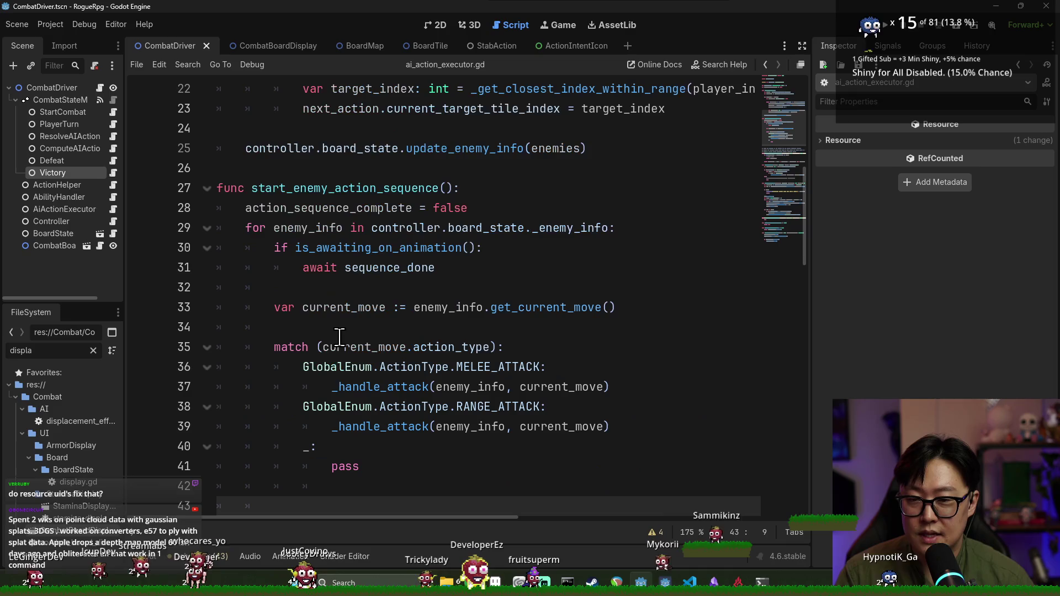
{"action": "left_click", "coordinate": [246, 230]}
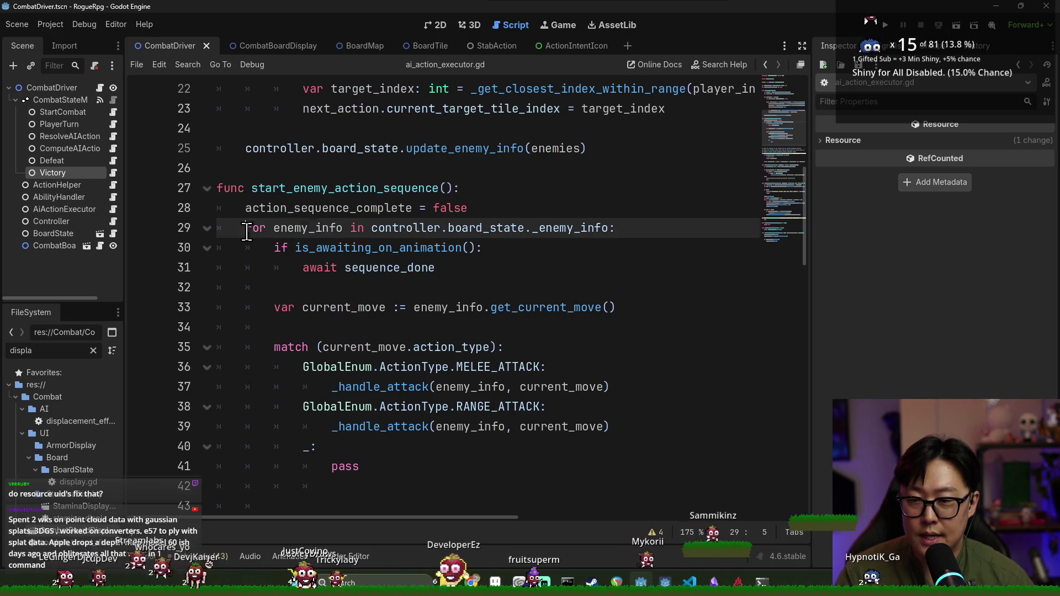
{"action": "double_click", "coordinate": [360, 428]}
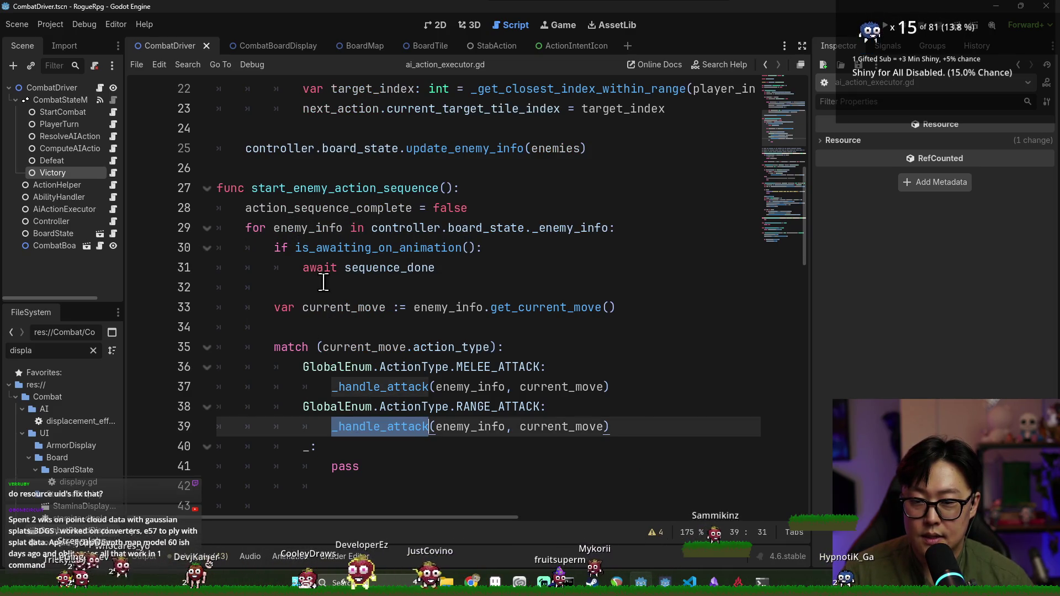
{"action": "left_click", "coordinate": [344, 268]}
{"action": "left_click", "coordinate": [354, 481]}
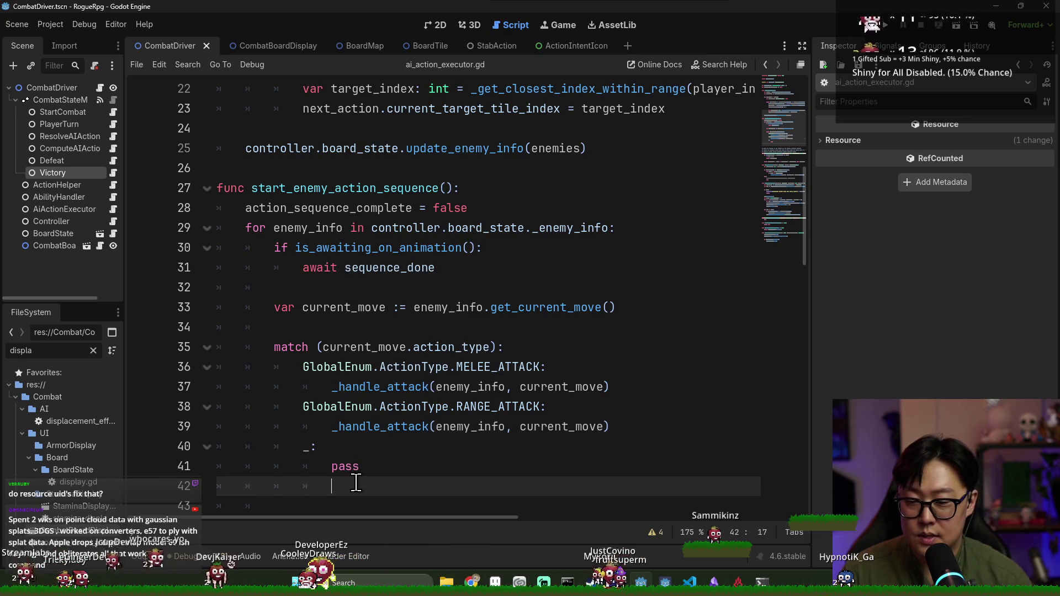
{"action": "key", "text": "Return"}
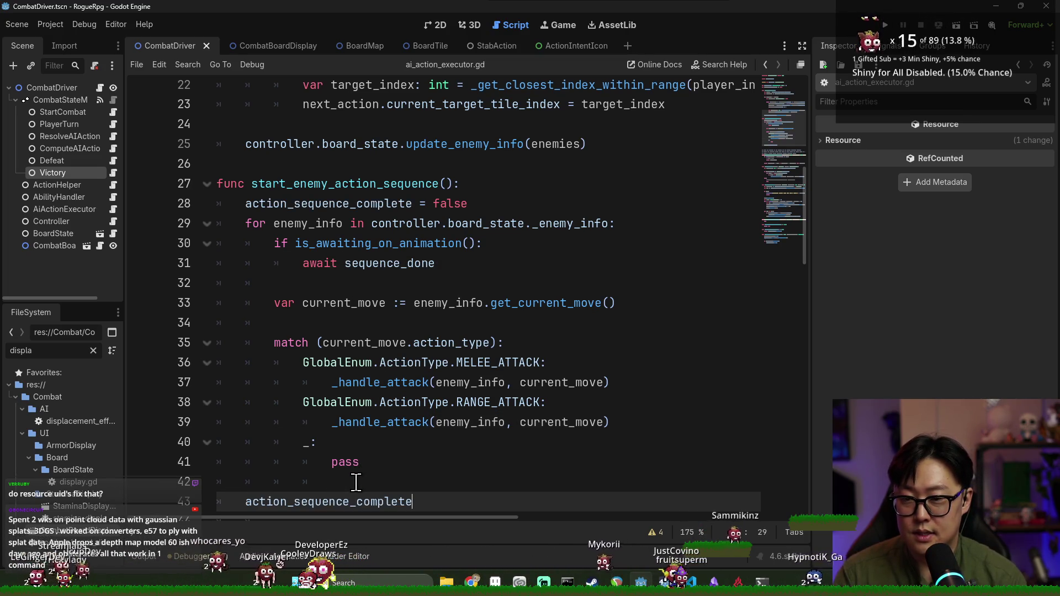
{"action": "key", "text": "ctrl+s"}
- Copy the await-on-animation block (lines 30–31) to after the loop, before the flag assignment
{"action": "double_click", "coordinate": [298, 243]}
{"action": "double_click", "coordinate": [319, 263]}
{"action": "left_click_drag", "start_coordinate": [278, 244], "coordinate": [463, 267]}
{"action": "left_click", "coordinate": [344, 485]}
{"action": "type", "text": "= true"}
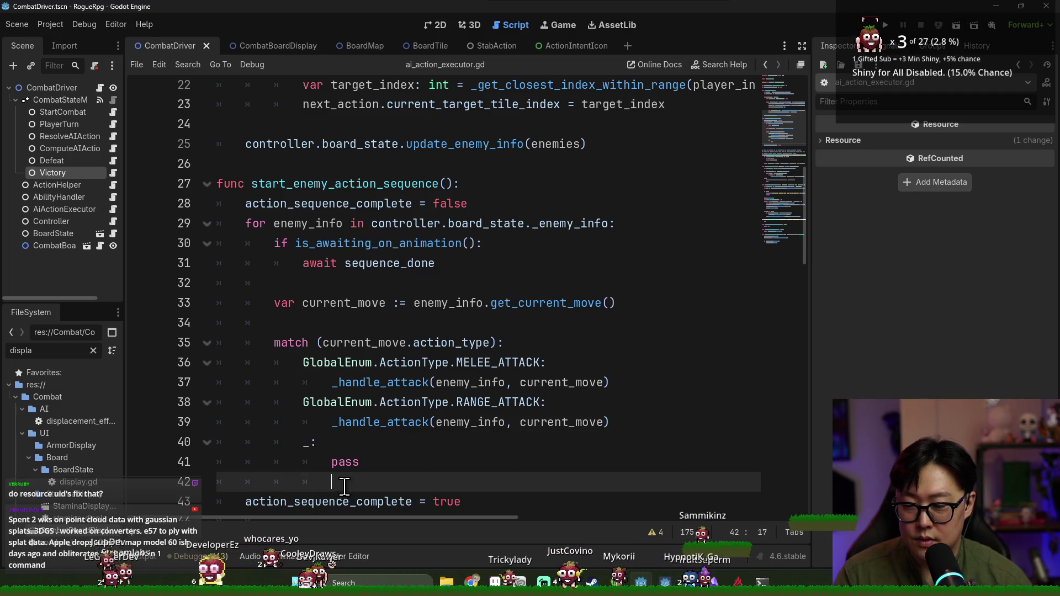
{"action": "type", "text": "if is_awaiting_on_animation(): \t\tawait sequence_done"}
{"action": "scroll", "coordinate": [346, 442], "scroll_direction": "down", "scroll_amount": 5}
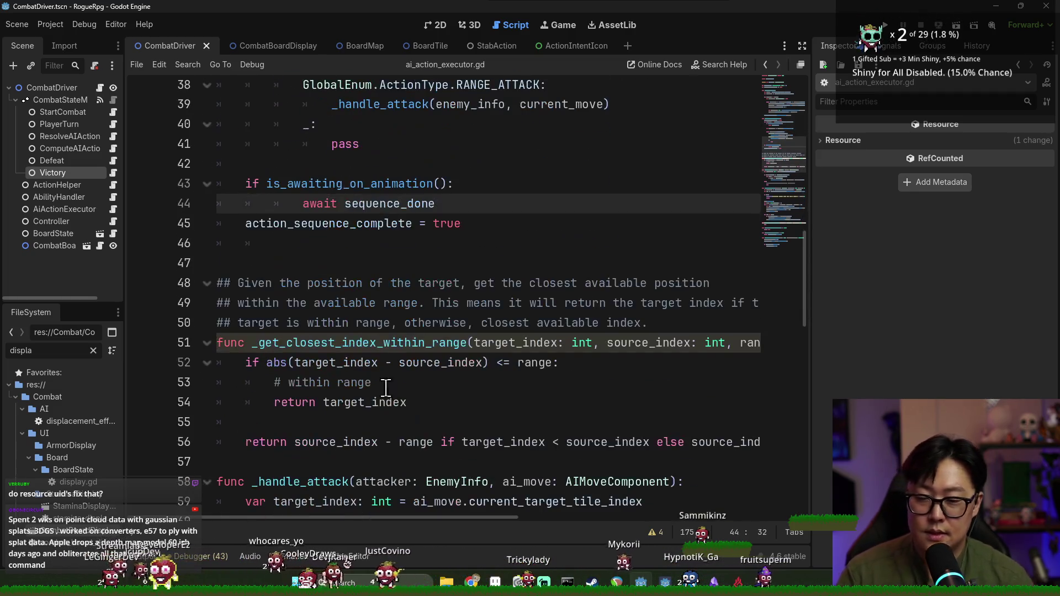
{"action": "left_click", "coordinate": [331, 203]}
{"action": "key", "text": "Return"}
{"action": "left_click", "coordinate": [320, 264]}
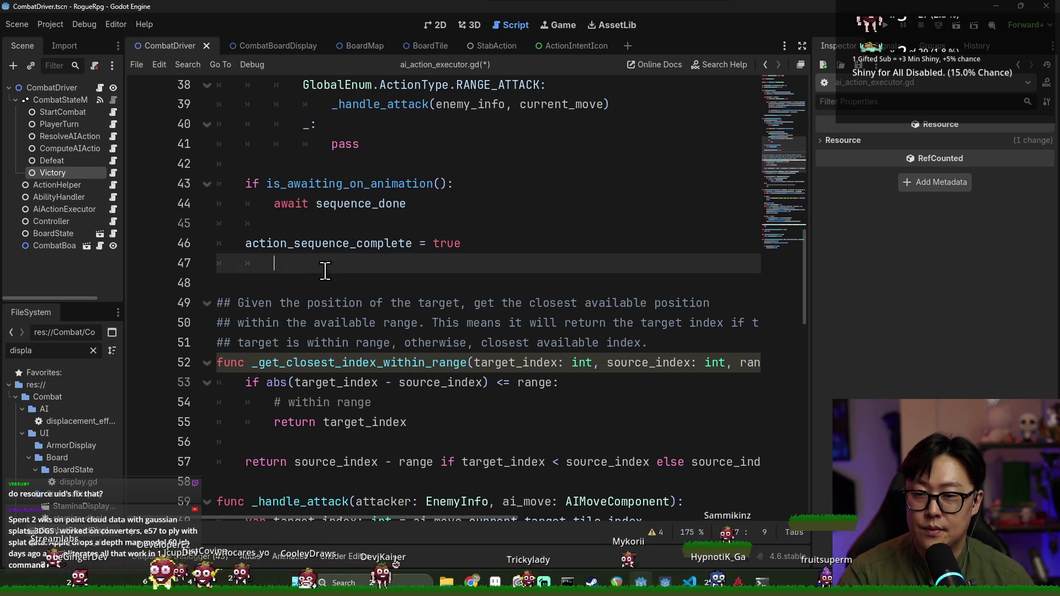
{"action": "key", "text": "Delete"}
{"action": "key", "text": "ctrl+s"}
- Return action_sequence_complete from is_enemey_action_squence_done, save, and switch to compute_ai_action.gd
{"action": "double_click", "coordinate": [358, 243]}
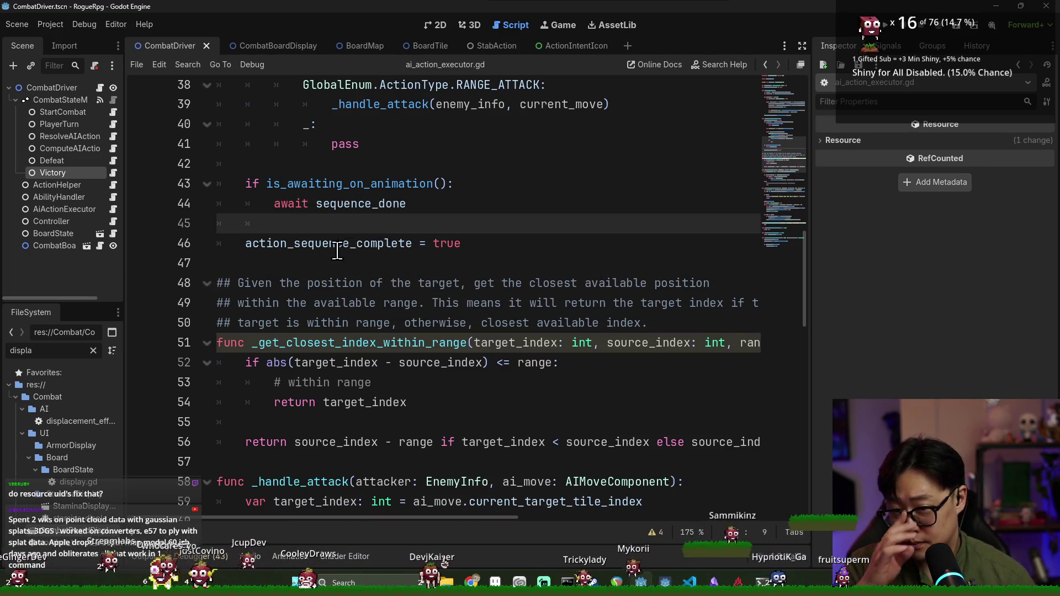
{"action": "scroll", "coordinate": [378, 259], "scroll_direction": "down", "scroll_amount": 15}
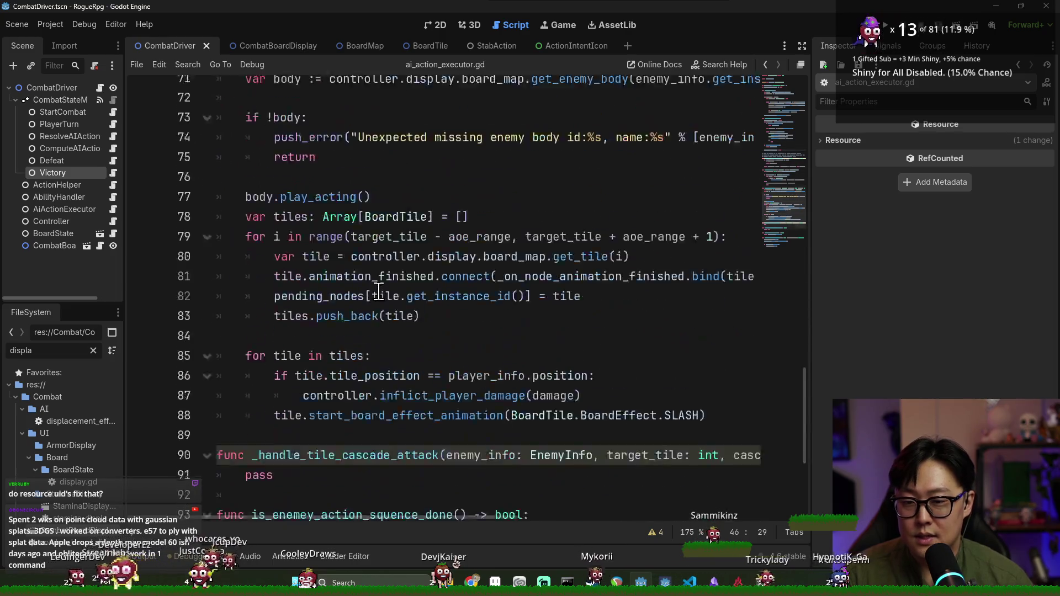
{"action": "double_click", "coordinate": [313, 287]}
{"action": "key", "text": "ctrl+v"}
{"action": "key", "text": "ctrl+s"}
{"action": "left_click", "coordinate": [113, 148]}
{"action": "left_click", "coordinate": [349, 287]}
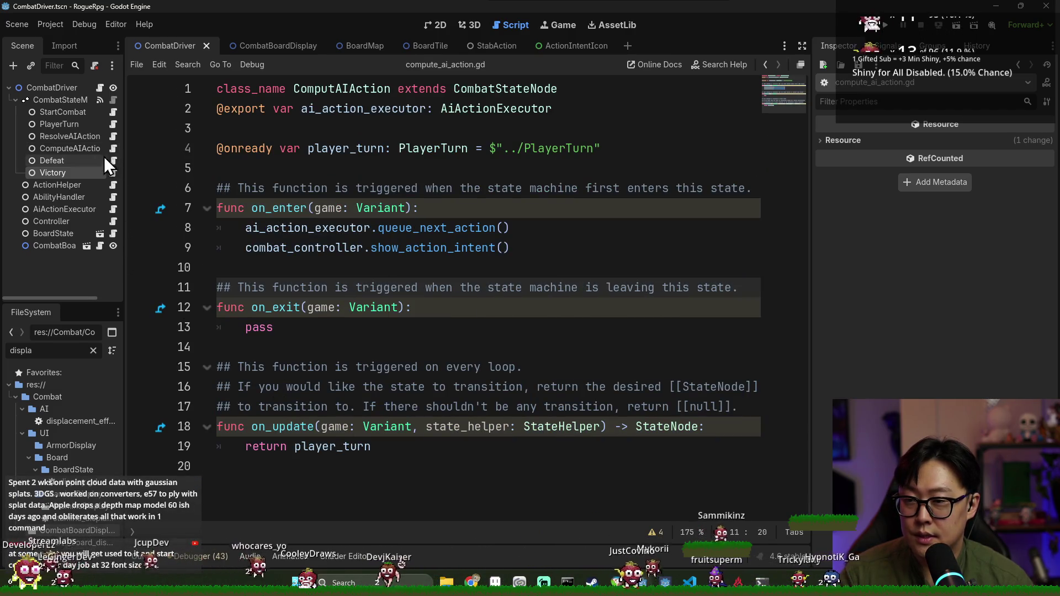
- In resolve_ai_action.gd's on_update, delete the time-delay check on lines 24–26
{"action": "left_click", "coordinate": [113, 136]}
{"action": "scroll", "coordinate": [343, 327], "scroll_direction": "down", "scroll_amount": 1}
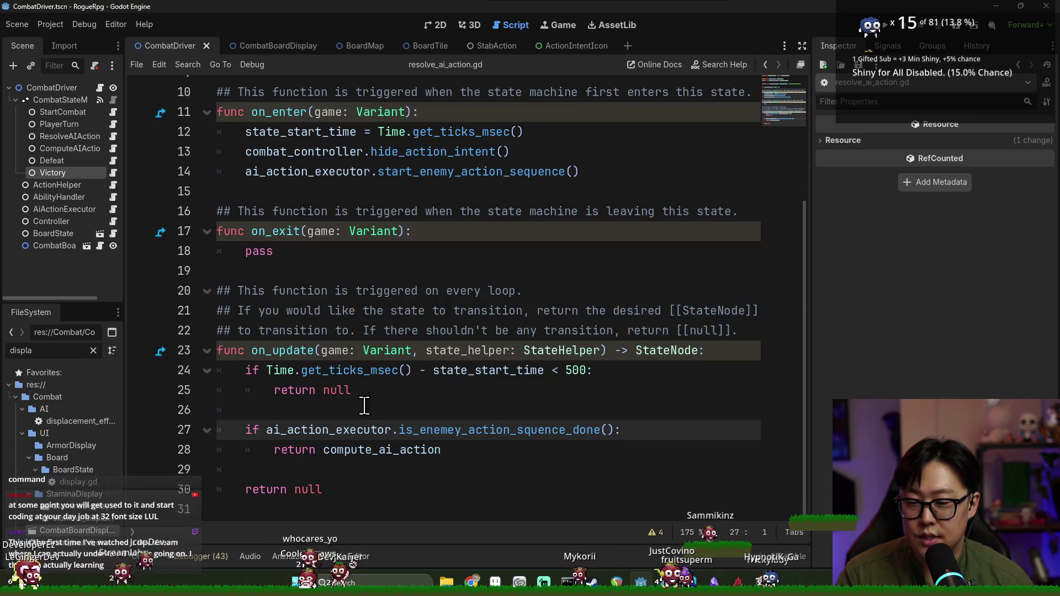
{"action": "double_click", "coordinate": [278, 350]}
{"action": "double_click", "coordinate": [329, 376]}
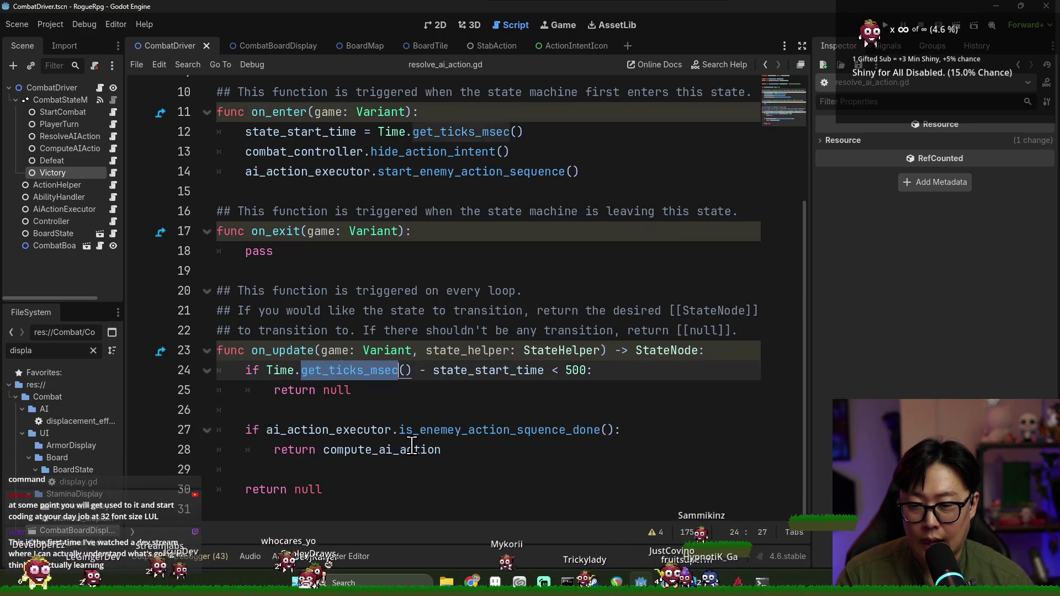
{"action": "double_click", "coordinate": [341, 436]}
{"action": "left_click", "coordinate": [568, 447]}
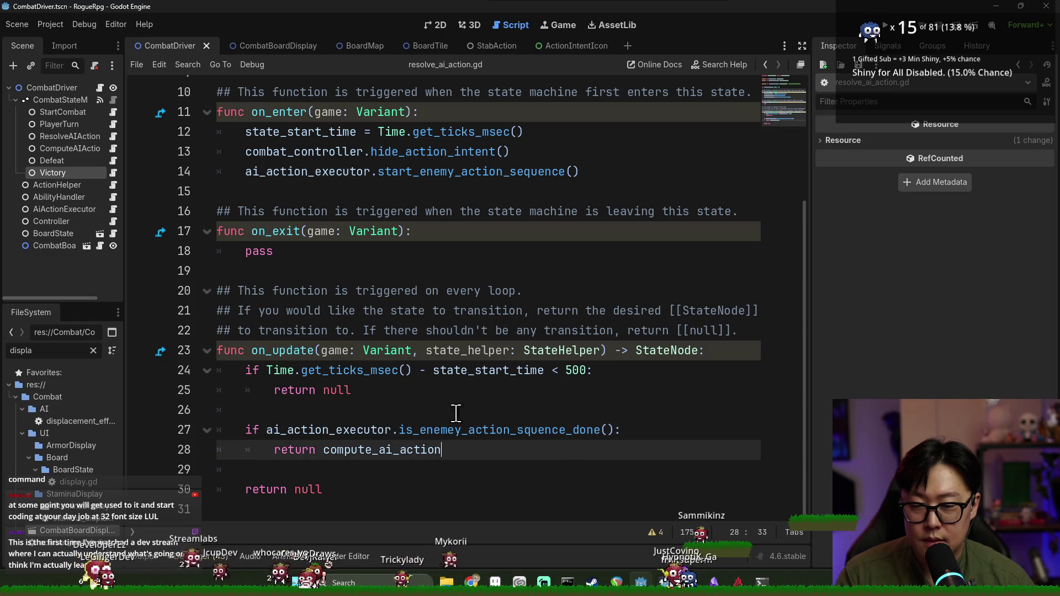
{"action": "left_click", "coordinate": [520, 405]}
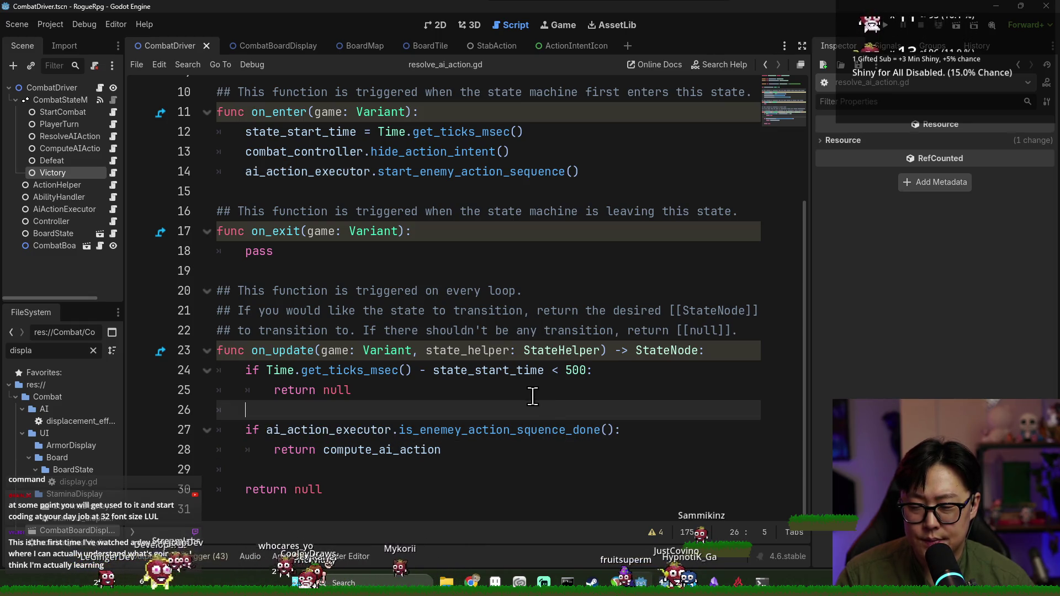
{"action": "left_click", "coordinate": [237, 372], "text": "shift"}
{"action": "key", "text": "BackSpace"}
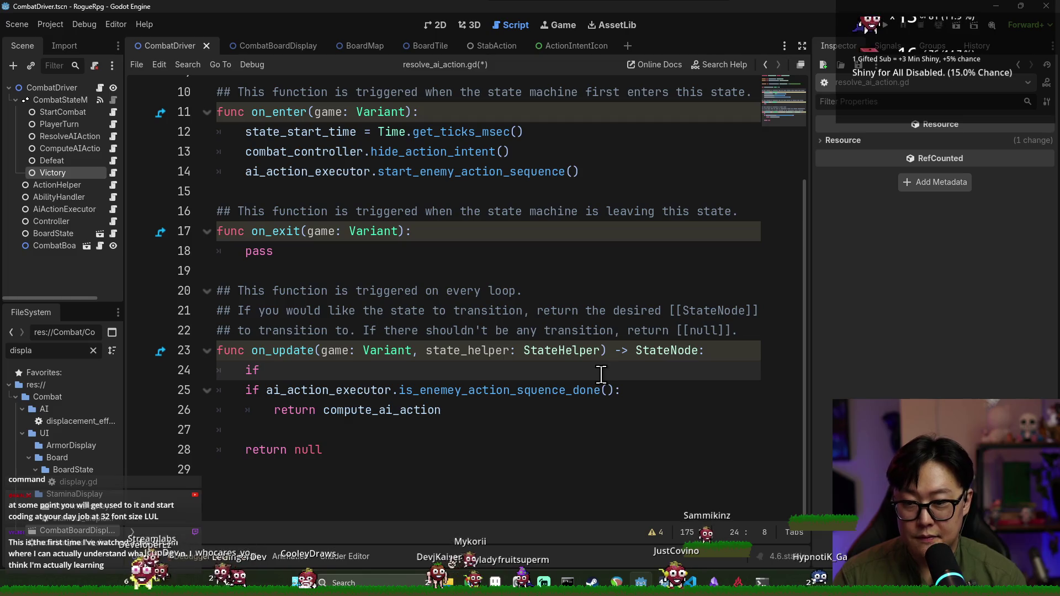
- Write an 'if is_enemies_defeated():' check in on_update
{"action": "type", "text": "is"}
{"action": "key", "text": "Return"}
{"action": "type", "text": ";"}
{"action": "key", "text": "Return"}
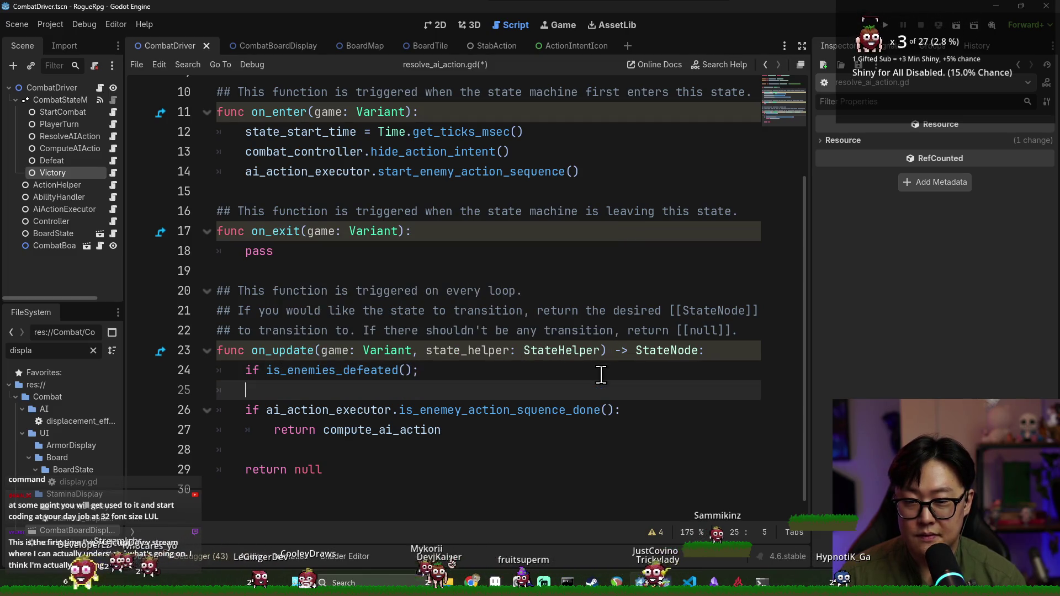
{"action": "key", "text": "BackSpace"}
{"action": "key", "text": "BackSpace"}
{"action": "type", "text": ":"}
{"action": "key", "text": "Return"}
- Add an onready reference to the Victory state and return victory inside that branch
{"action": "mouse_move", "coordinate": [78, 185]}
{"action": "left_mouse_down"}
{"action": "mouse_move", "coordinate": [163, 164]}
{"action": "mouse_move", "coordinate": [295, 164]}
{"action": "mouse_move", "coordinate": [268, 132]}
{"action": "mouse_move", "coordinate": [344, 128]}
{"action": "left_mouse_up"}
{"action": "scroll", "coordinate": [295, 163], "scroll_direction": "up", "scroll_amount": 3}
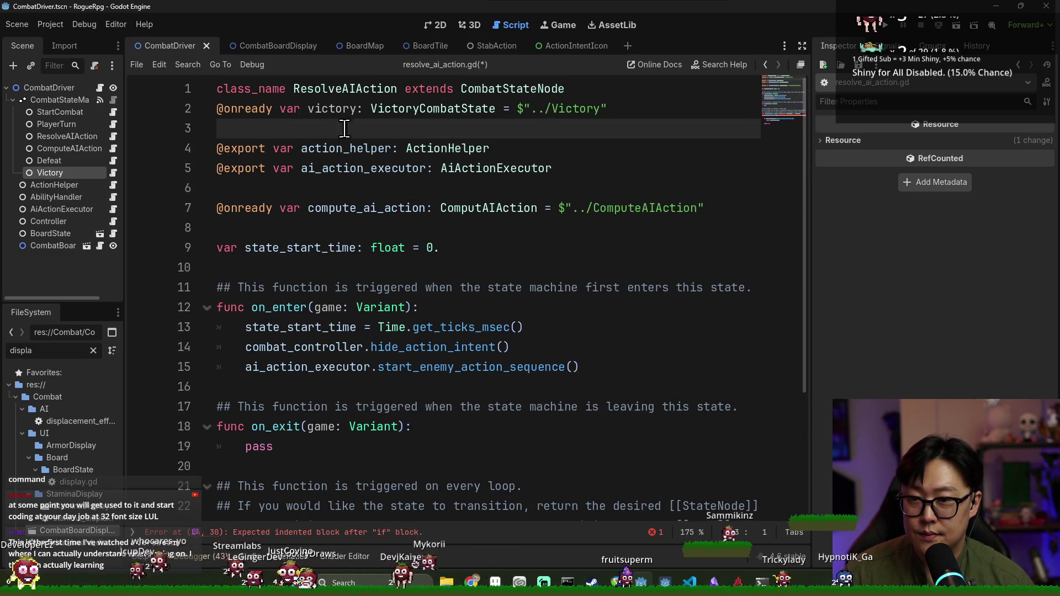
{"action": "double_click", "coordinate": [338, 109]}
{"action": "left_click_drag", "start_coordinate": [58, 163], "coordinate": [235, 130]}
{"action": "scroll", "coordinate": [358, 321], "scroll_direction": "down", "scroll_amount": 3}
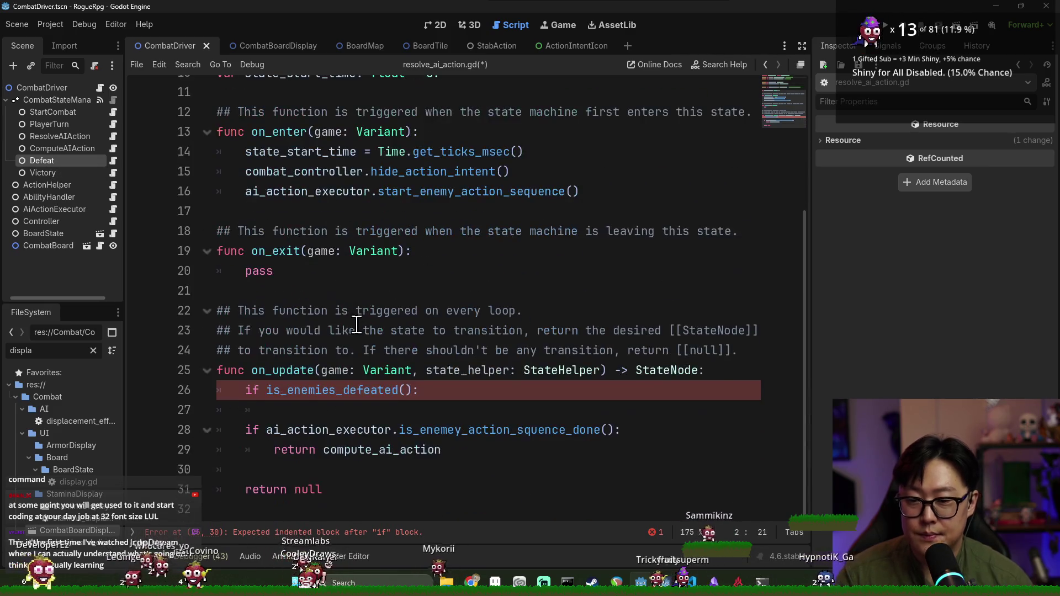
{"action": "left_click", "coordinate": [373, 406]}
{"action": "key", "text": "Tab"}
{"action": "type", "text": "return victory"}
{"action": "key", "text": "Return"}
{"action": "key", "text": "Return"}
{"action": "key", "text": "BackSpace"}
- Add 'if is_player_defeated(): return defeat', save, and move on to PlayerTurn's script
{"action": "type", "text": "if is_player_defeated():"}
{"action": "key", "text": "Return"}
{"action": "type", "text": "return d"}
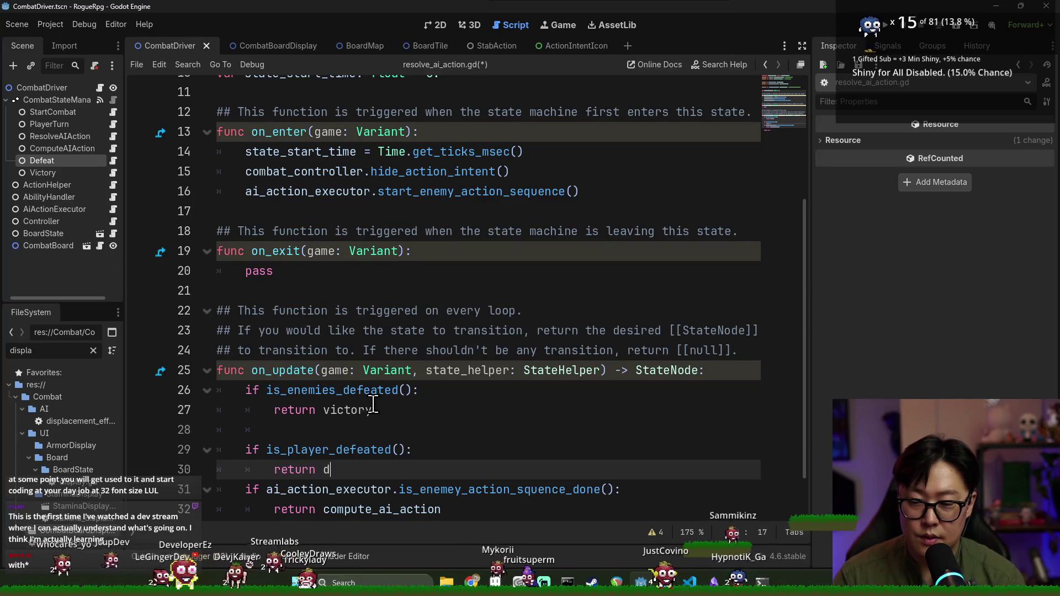
{"action": "key", "text": "BackSpace"}
{"action": "key", "text": "BackSpace"}
{"action": "type", "text": "eat"}
{"action": "key", "text": "ctrl+s"}
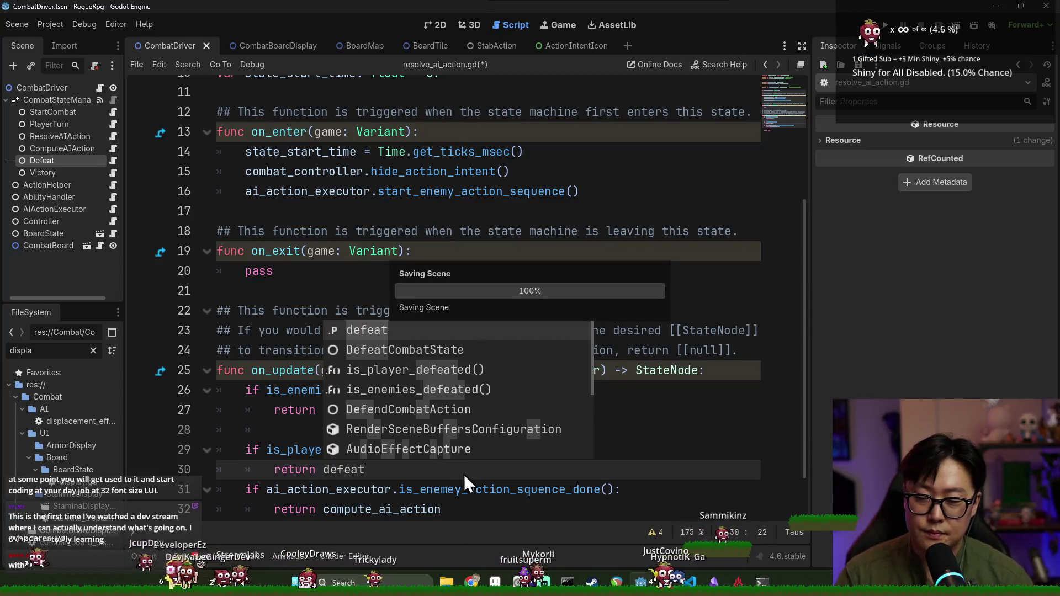
{"action": "key", "text": "Return"}
{"action": "key", "text": "ctrl+s"}
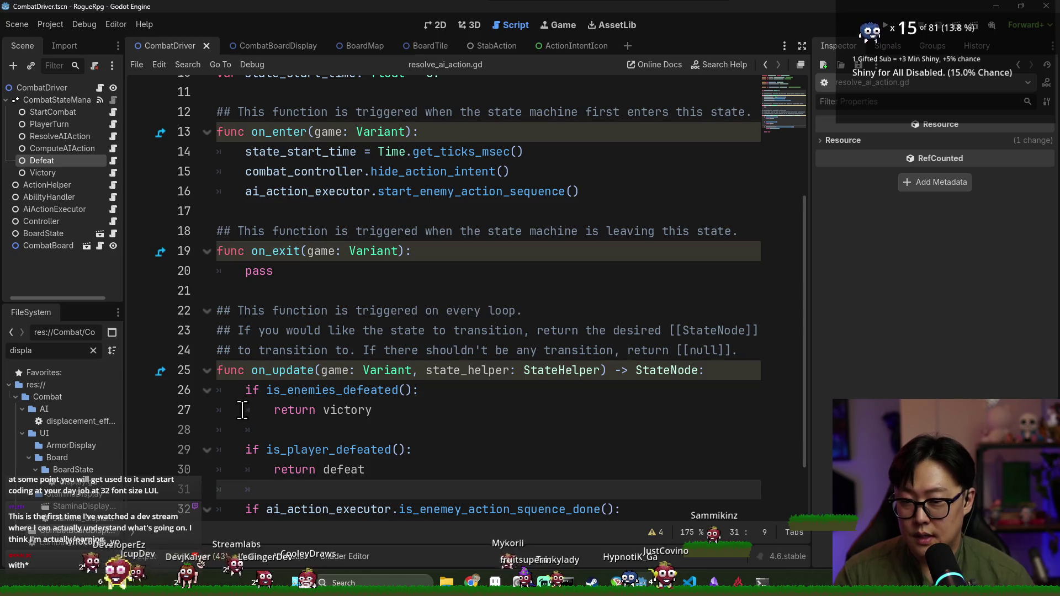
{"action": "left_click", "coordinate": [245, 390], "text": "shift"}
{"action": "left_click", "coordinate": [112, 125]}
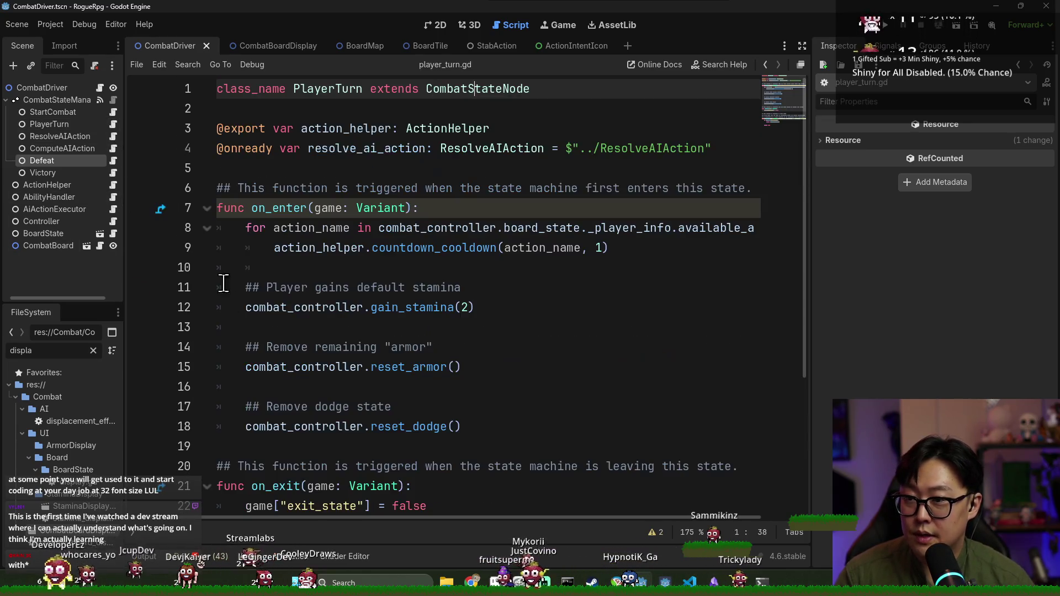
- Paste the victory and defeat checks at the start of PlayerTurn's on_update, fix indentation, save
{"action": "scroll", "coordinate": [265, 362], "scroll_direction": "down", "scroll_amount": 3}
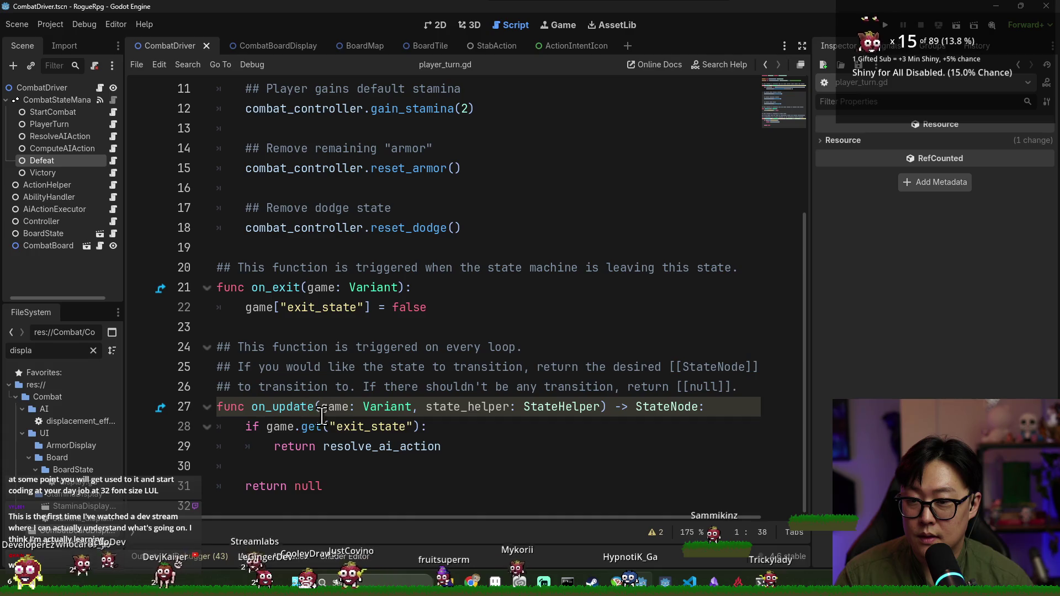
{"action": "left_click", "coordinate": [480, 450]}
{"action": "left_click", "coordinate": [710, 415]}
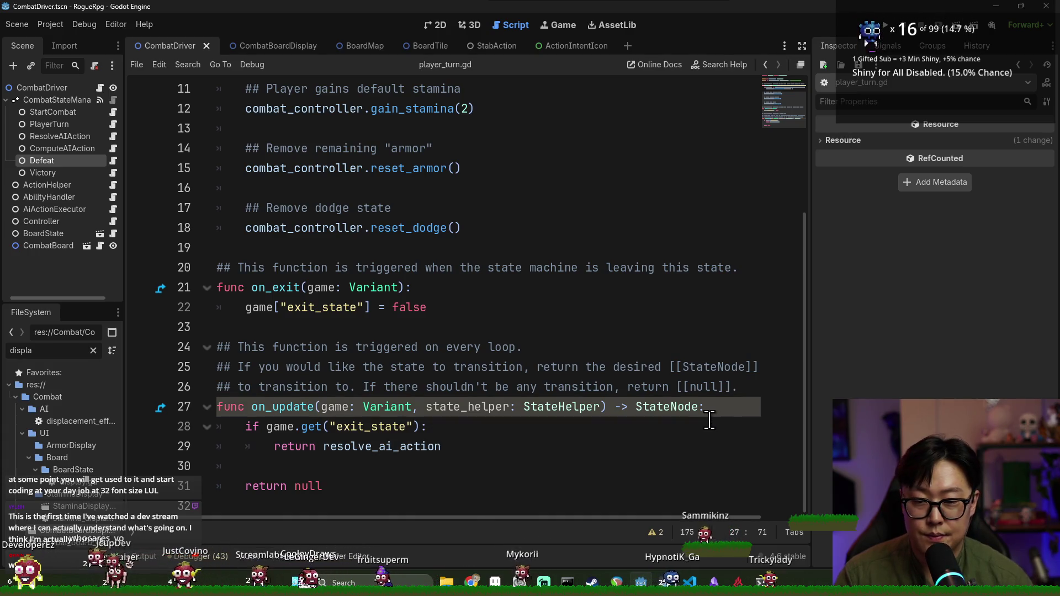
{"action": "key", "text": "Return"}
{"action": "key", "text": "Return"}
{"action": "key", "text": "ctrl+v"}
{"action": "left_click", "coordinate": [219, 401]}
{"action": "key", "text": "Tab"}
{"action": "scroll", "coordinate": [395, 415], "scroll_direction": "down", "scroll_amount": 2}
{"action": "left_click", "coordinate": [395, 414]}
{"action": "key", "text": "ctrl+s"}
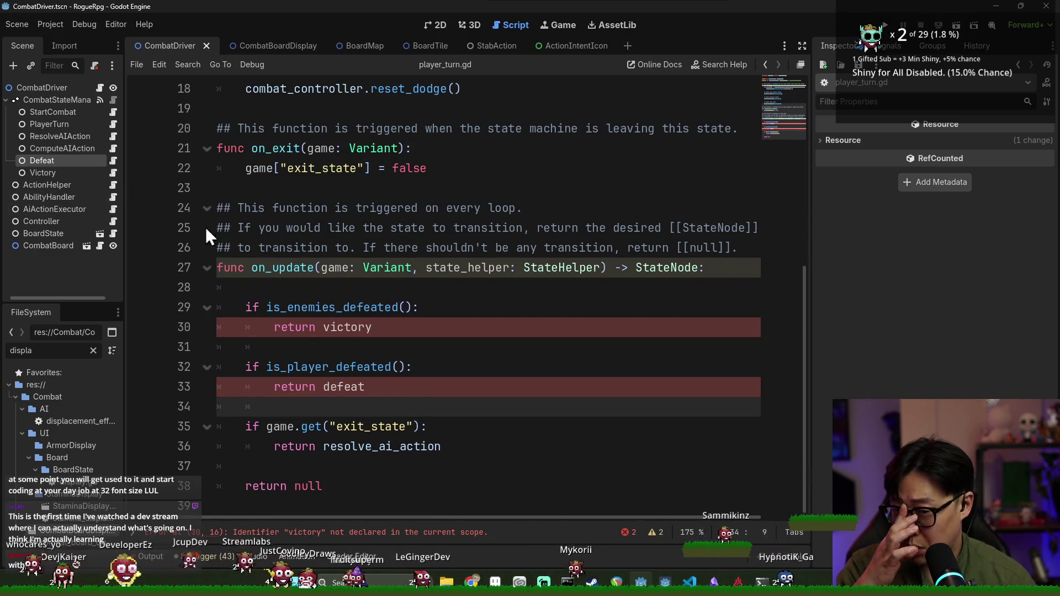
- Add onready references to the Victory and Defeat nodes at the top of player_turn.gd
{"action": "scroll", "coordinate": [167, 182], "scroll_direction": "up", "scroll_amount": 6}
{"action": "left_click_drag", "start_coordinate": [78, 174], "coordinate": [235, 108]}
{"action": "left_click_drag", "start_coordinate": [31, 161], "coordinate": [243, 129]}
{"action": "left_click", "coordinate": [407, 168]}
{"action": "key", "text": "ctrl+s"}
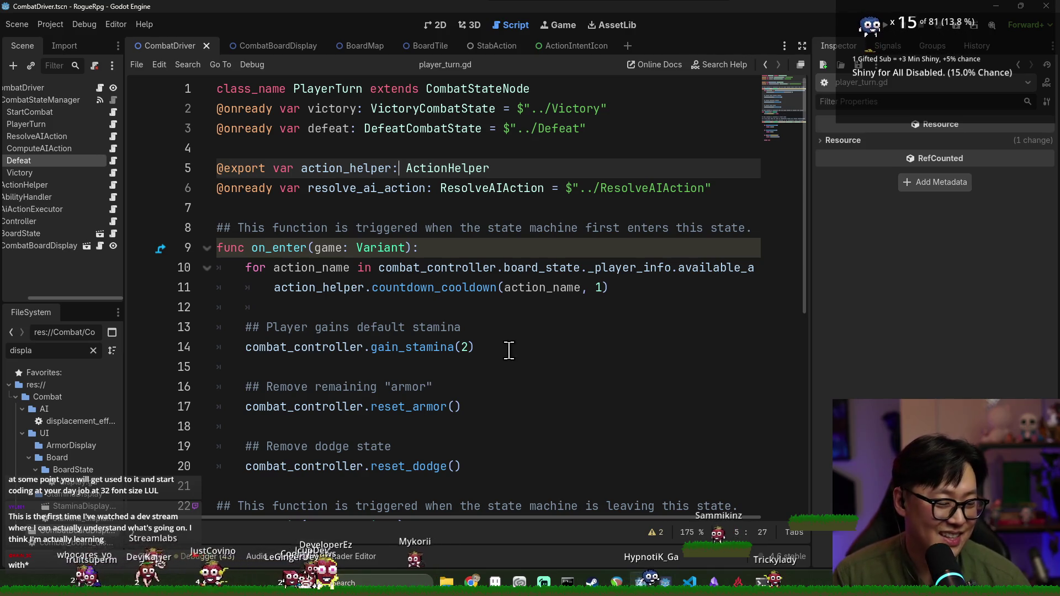
- Widen the scene and file docks, then run the game with F5 to test combat
{"action": "left_click", "coordinate": [344, 251]}
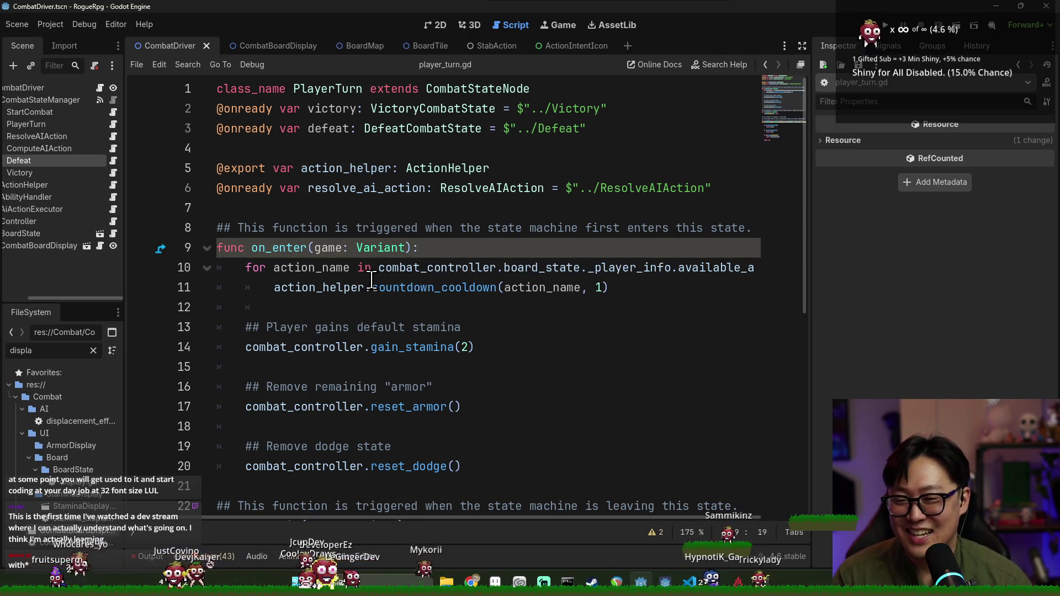
{"action": "left_click_drag", "start_coordinate": [342, 2], "coordinate": [390, 13]}
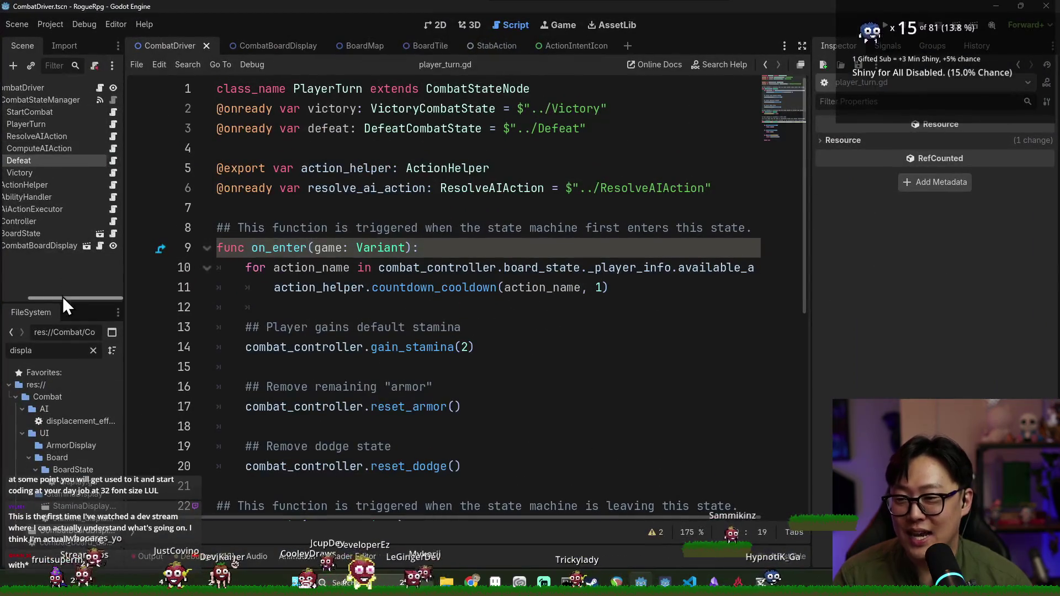
{"action": "left_click_drag", "start_coordinate": [62, 297], "coordinate": [38, 292]}
{"action": "scroll", "coordinate": [352, 287], "scroll_direction": "down", "scroll_amount": 5, "text": "ctrl"}
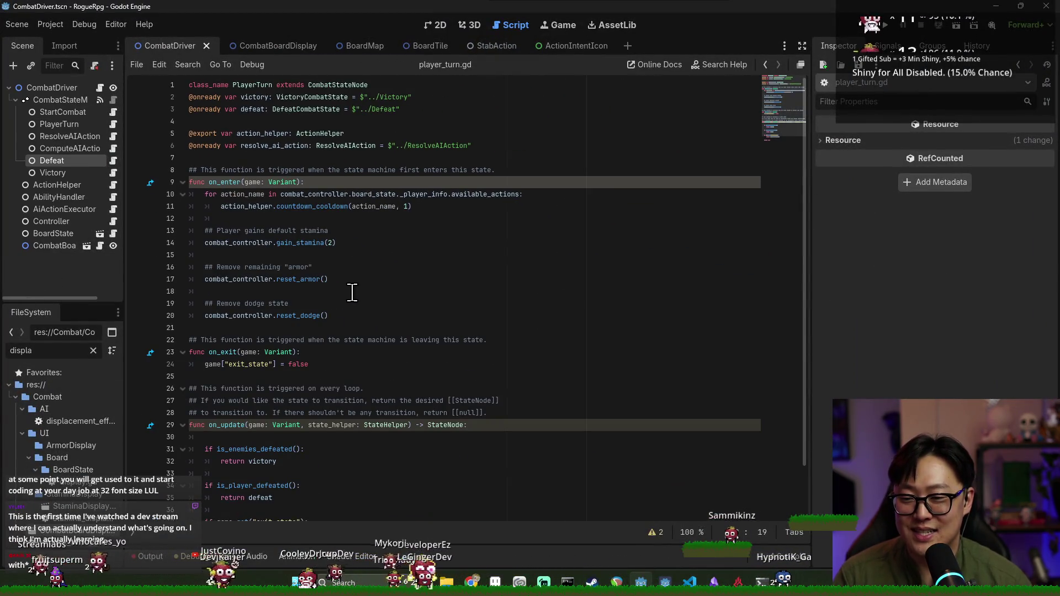
{"action": "scroll", "coordinate": [300, 292], "scroll_direction": "up", "scroll_amount": 6, "text": "ctrl"}
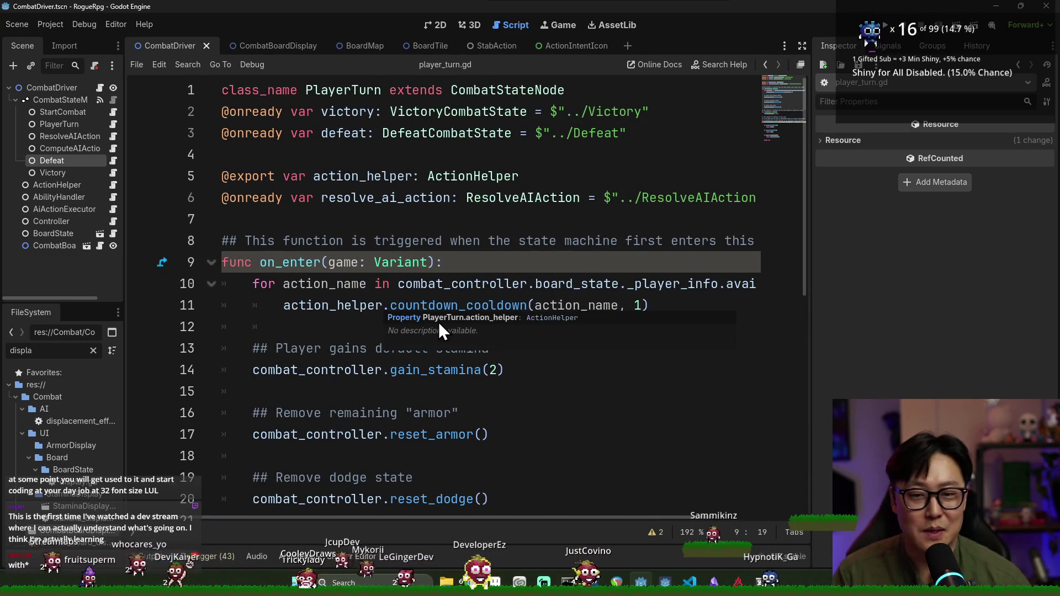
{"action": "scroll", "coordinate": [515, 288], "scroll_direction": "down", "scroll_amount": 1, "text": "ctrl"}
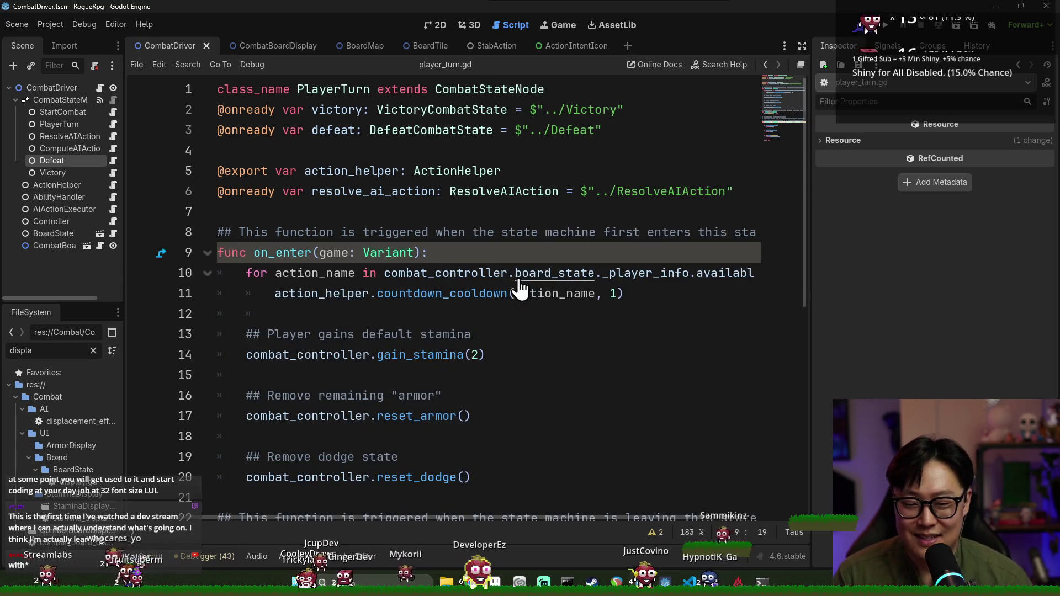
{"action": "scroll", "coordinate": [486, 286], "scroll_direction": "down", "scroll_amount": 3}
{"action": "scroll", "coordinate": [486, 286], "scroll_direction": "down", "scroll_amount": 1, "text": "ctrl"}
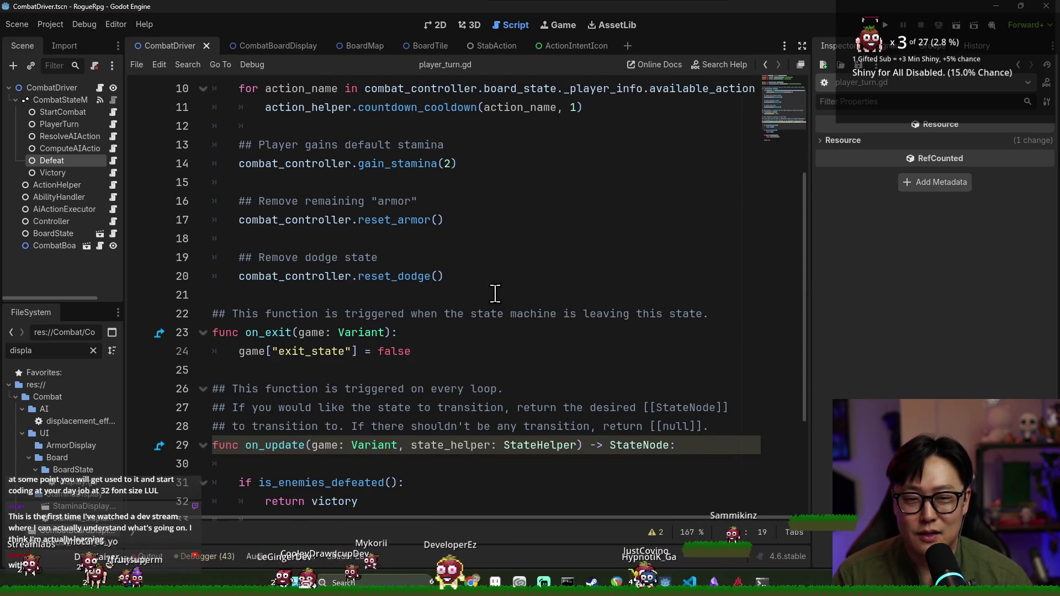
{"action": "scroll", "coordinate": [510, 283], "scroll_direction": "up", "scroll_amount": 2}
{"action": "scroll", "coordinate": [510, 283], "scroll_direction": "up", "scroll_amount": 2}
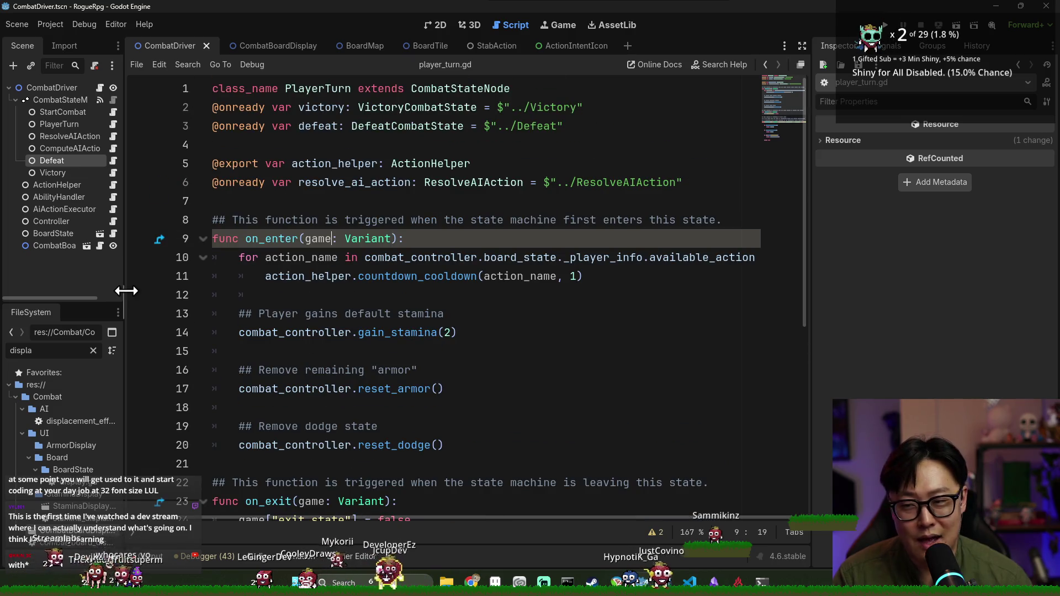
{"action": "left_click_drag", "start_coordinate": [126, 289], "coordinate": [147, 289]}
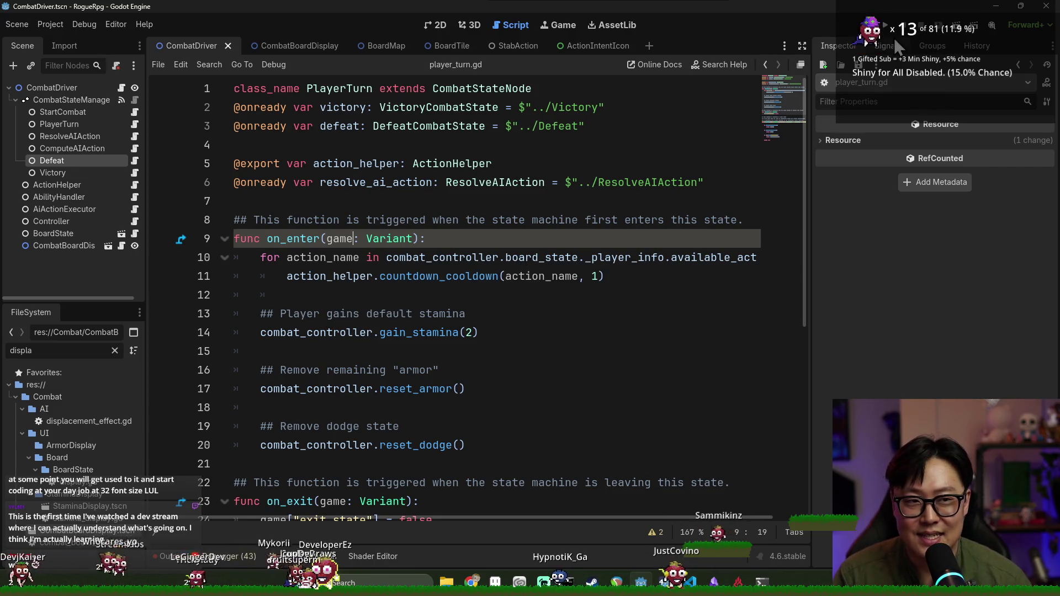
{"action": "key", "text": "F5"}
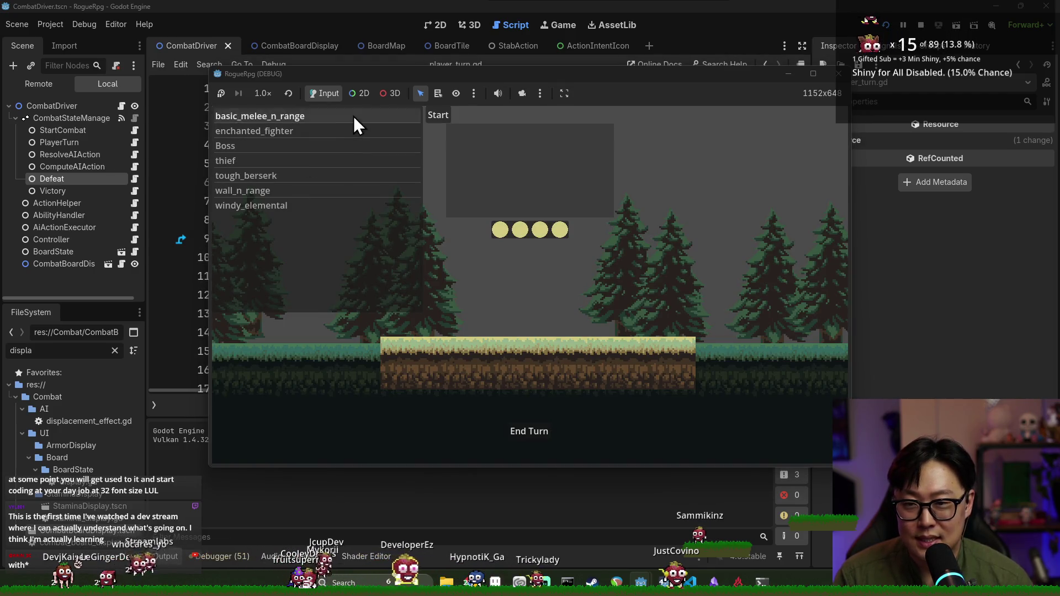
- Start a basic_melee_n_range combat, move one tile right, hit the middle enemy to 4/7, end turn
{"action": "left_click", "coordinate": [354, 115]}
{"action": "left_click", "coordinate": [435, 116]}
{"action": "left_click", "coordinate": [461, 153]}
{"action": "left_click", "coordinate": [512, 309]}
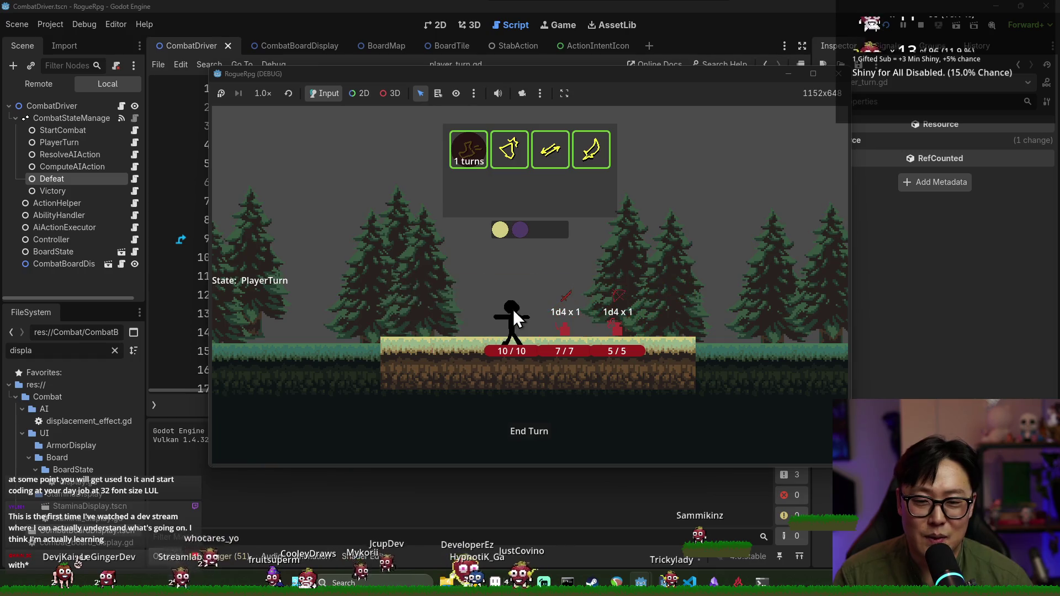
{"action": "left_click", "coordinate": [590, 155]}
{"action": "left_click", "coordinate": [567, 340]}
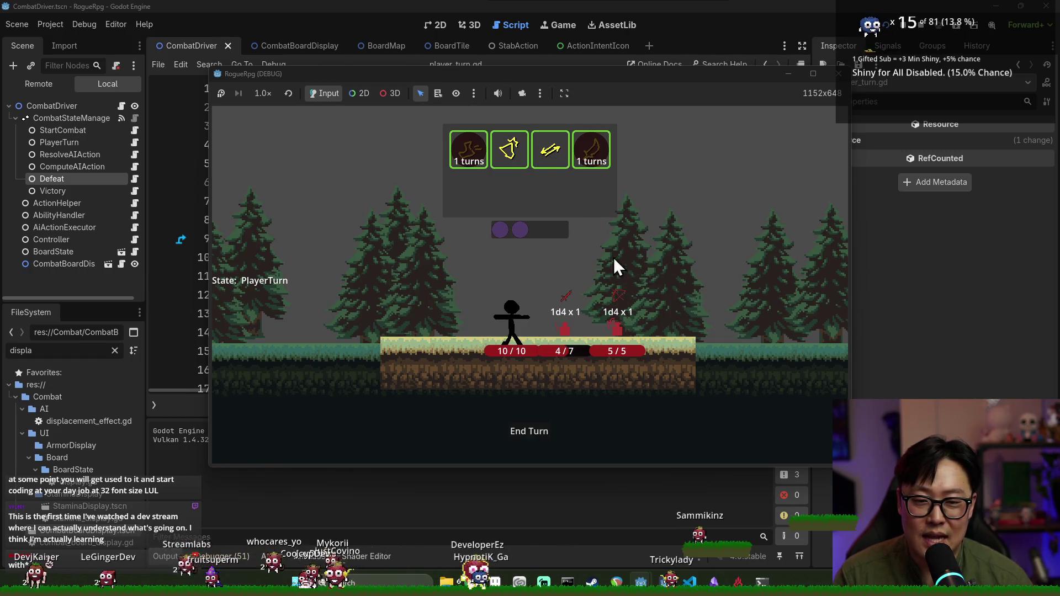
{"action": "left_click", "coordinate": [534, 436]}
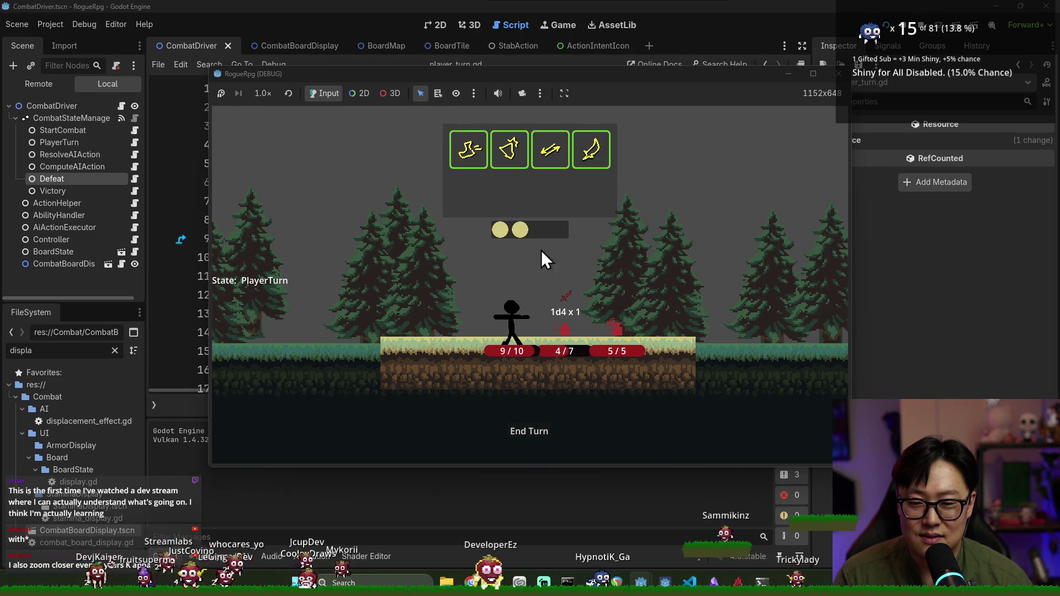
- Knock the middle enemy to 1 health, end turn, then defeat the remaining enemy to win
{"action": "left_click", "coordinate": [586, 160]}
{"action": "left_click", "coordinate": [563, 334]}
{"action": "left_click", "coordinate": [509, 149]}
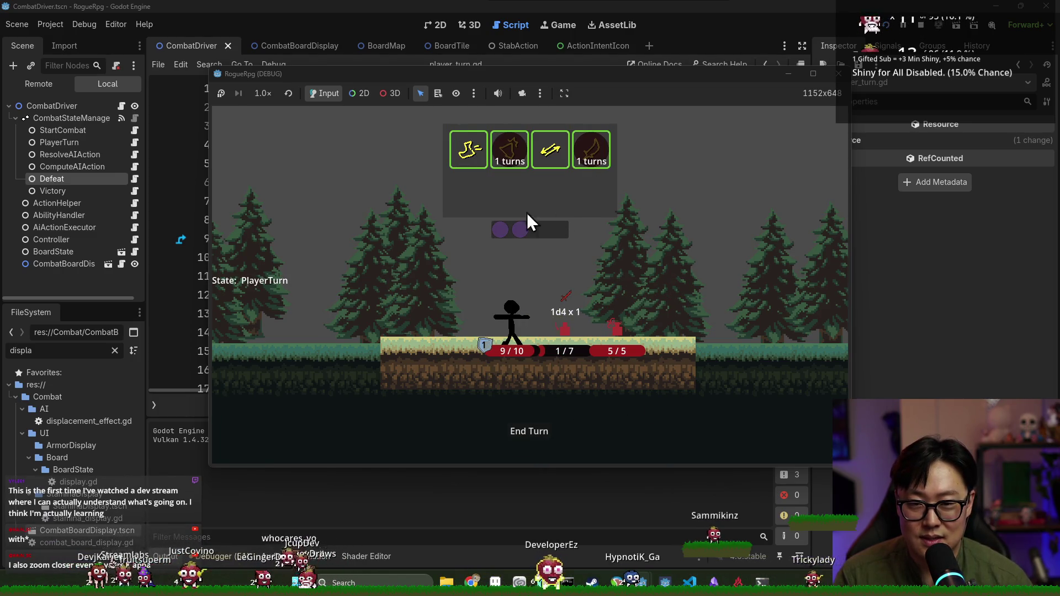
{"action": "left_click", "coordinate": [528, 430]}
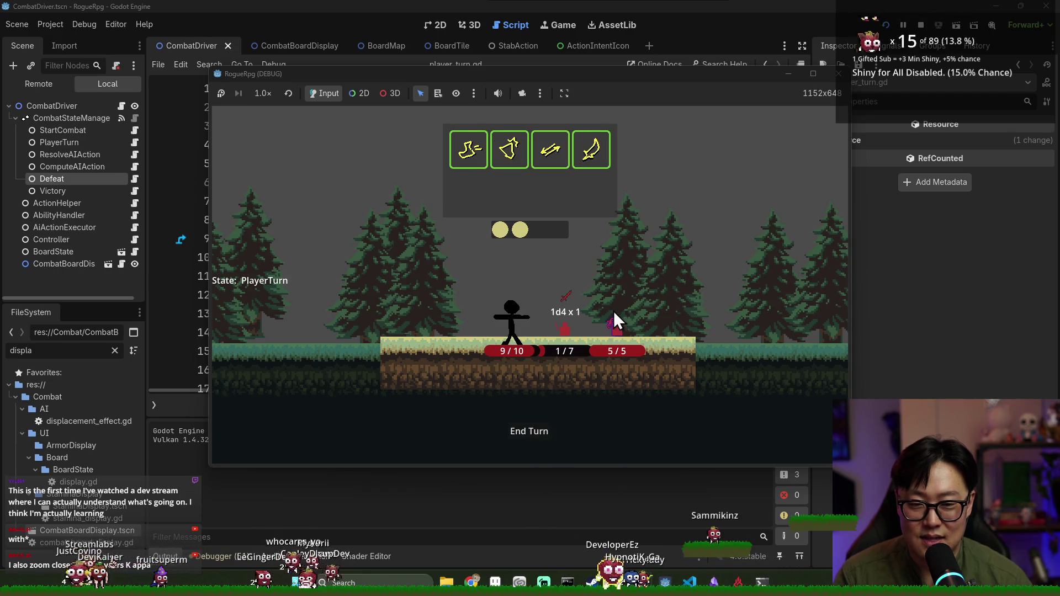
{"action": "left_click", "coordinate": [586, 162]}
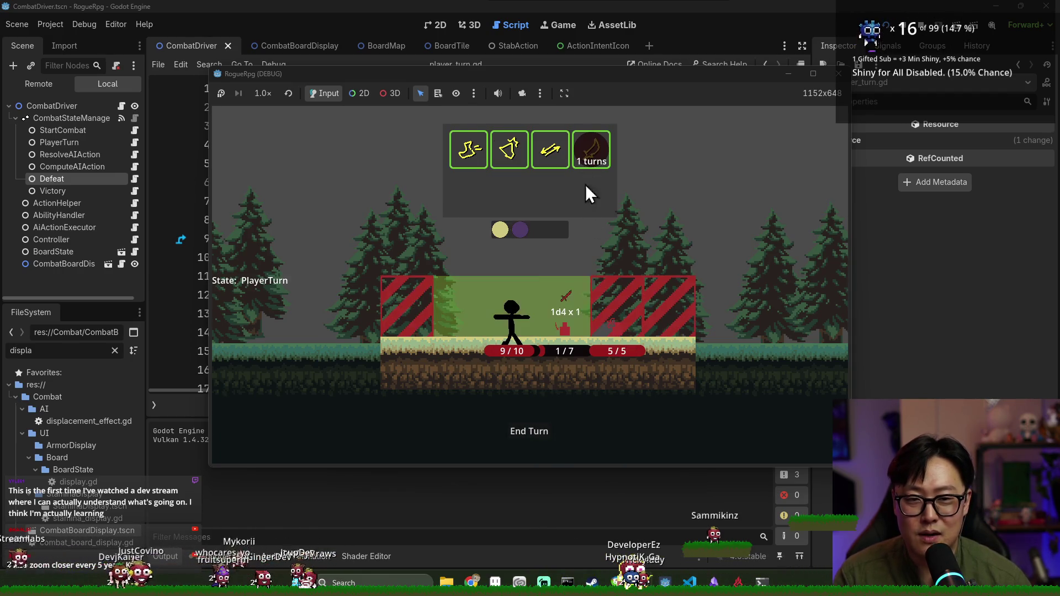
{"action": "left_click", "coordinate": [619, 349]}
- Start a new encounter, move one tile right, hit the middle enemy to 4/7, end turn
{"action": "left_click", "coordinate": [303, 115]}
{"action": "left_click", "coordinate": [436, 114]}
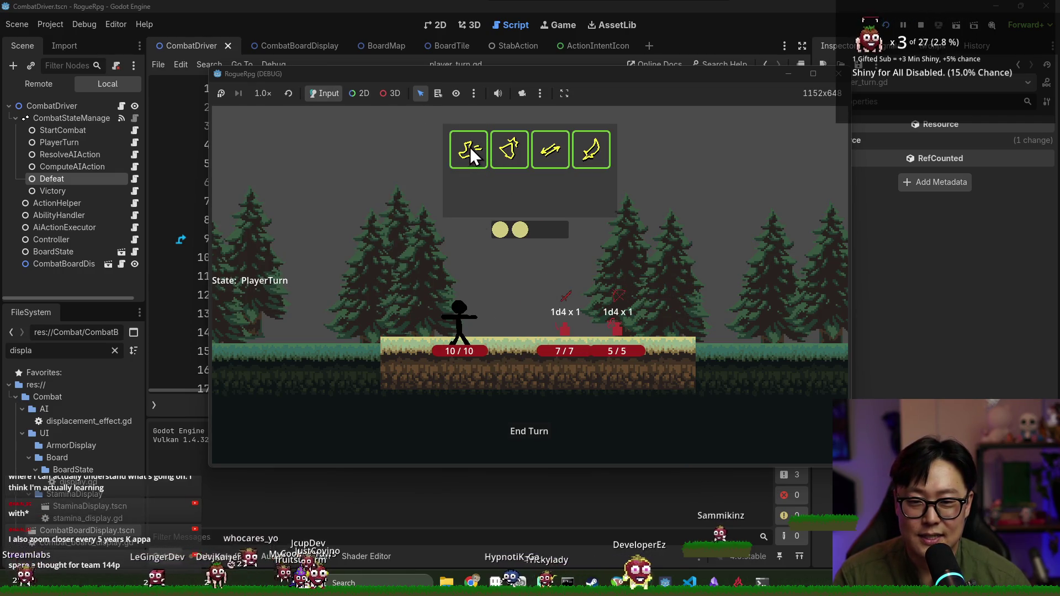
{"action": "left_click", "coordinate": [469, 146]}
{"action": "left_click", "coordinate": [517, 326]}
{"action": "left_click", "coordinate": [591, 144]}
{"action": "left_click", "coordinate": [573, 321]}
{"action": "left_click", "coordinate": [539, 433]}
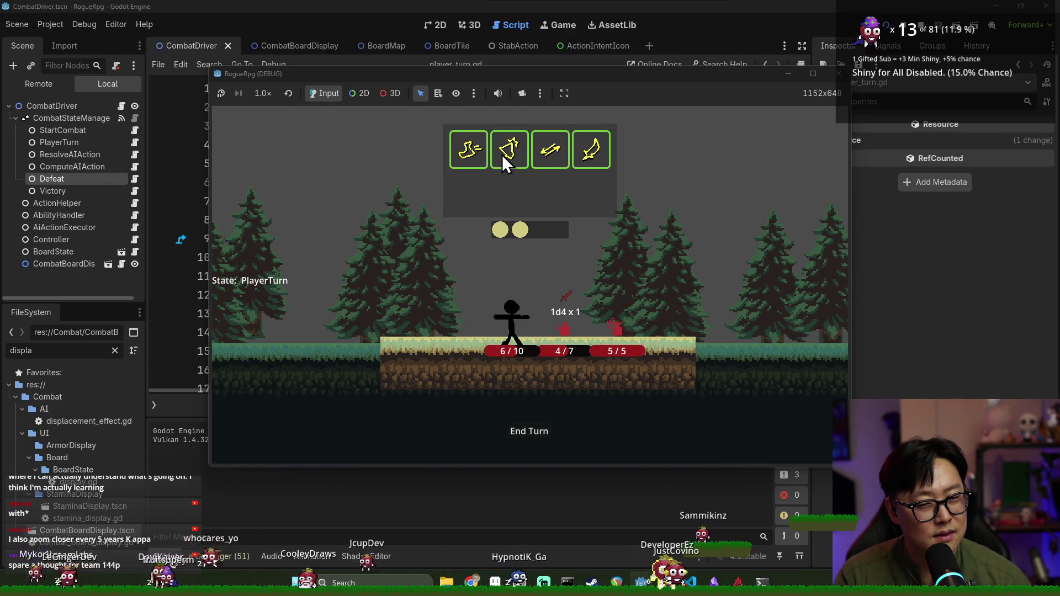
- Restart the game and replay one basic_melee_n_range turn, then close the game and save the scene
{"action": "key", "text": "F5"}
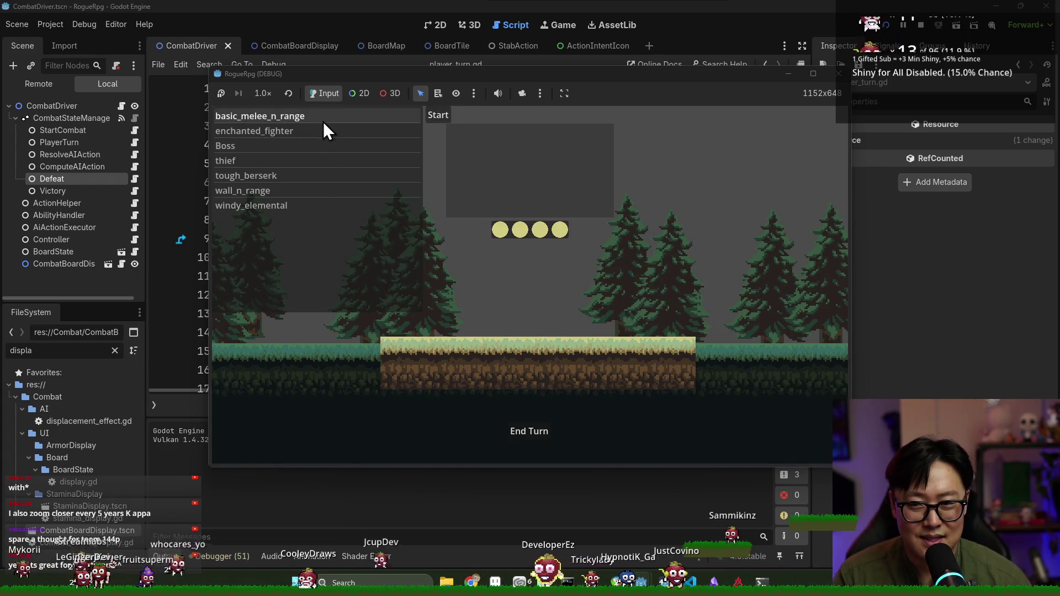
{"action": "left_click", "coordinate": [323, 119]}
{"action": "left_click", "coordinate": [440, 115]}
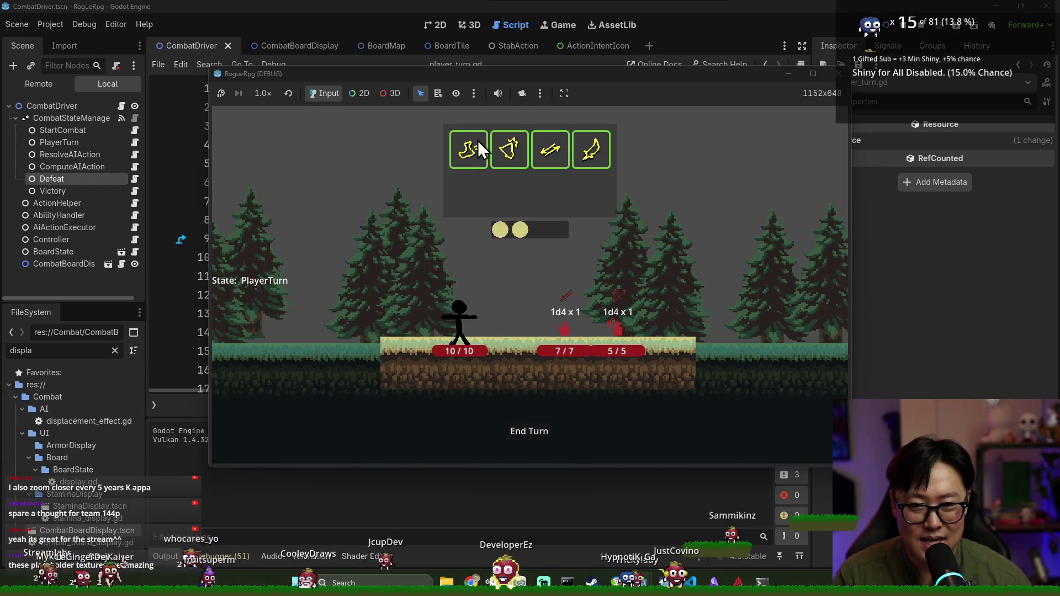
{"action": "left_click", "coordinate": [478, 149]}
{"action": "left_click", "coordinate": [511, 314]}
{"action": "left_click", "coordinate": [591, 154]}
{"action": "left_click", "coordinate": [569, 329]}
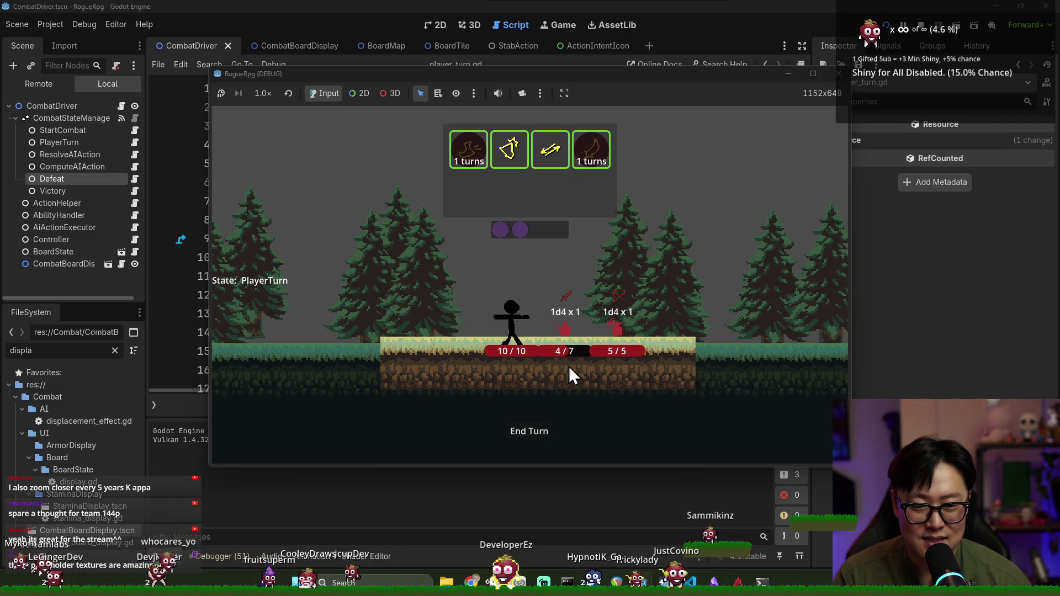
{"action": "left_click", "coordinate": [535, 434]}
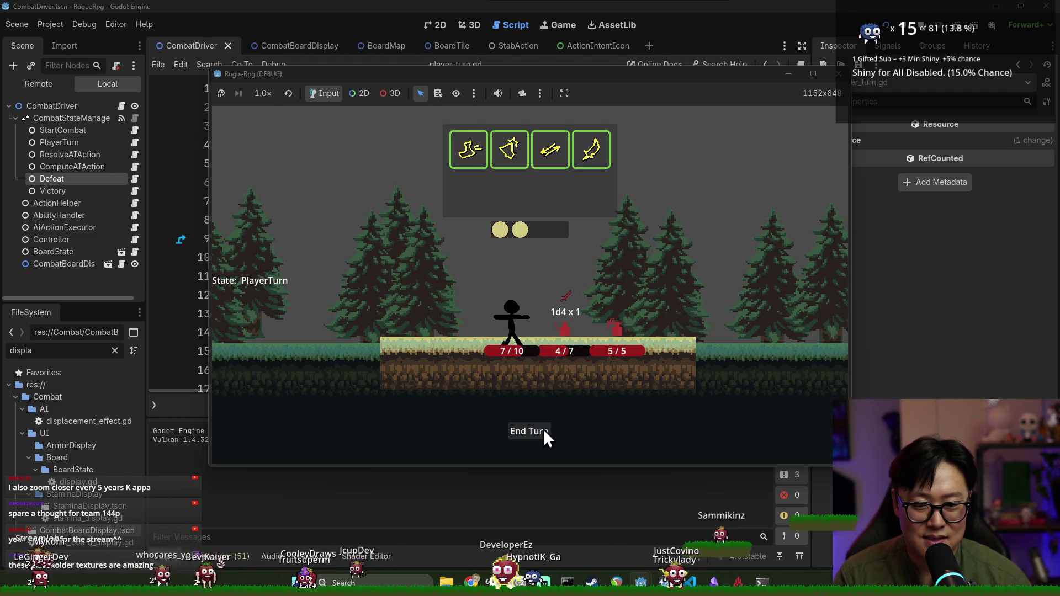
{"action": "left_click", "coordinate": [921, 26]}
{"action": "key", "text": "ctrl+s"}
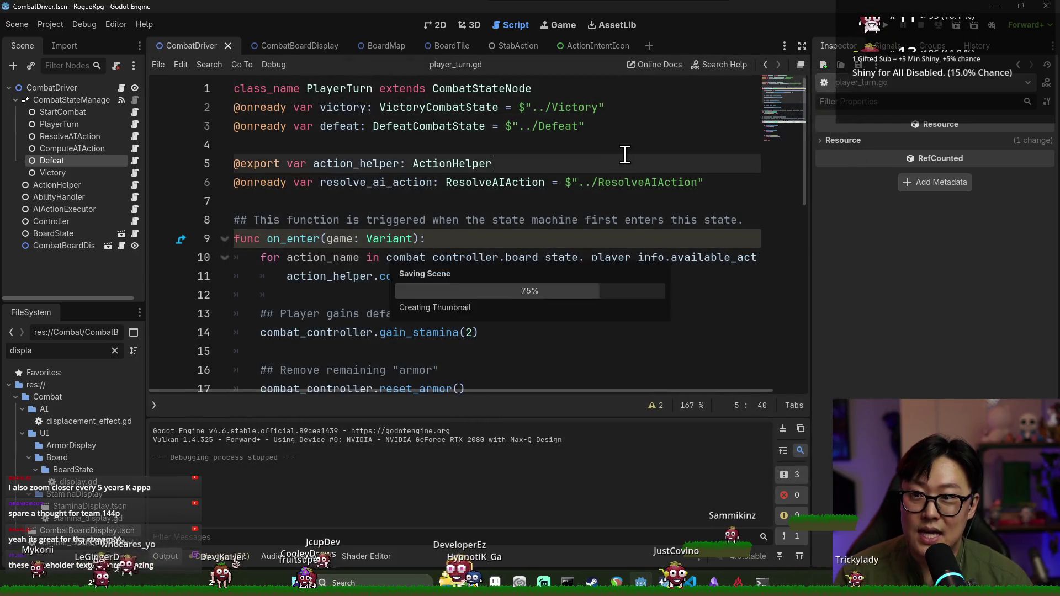
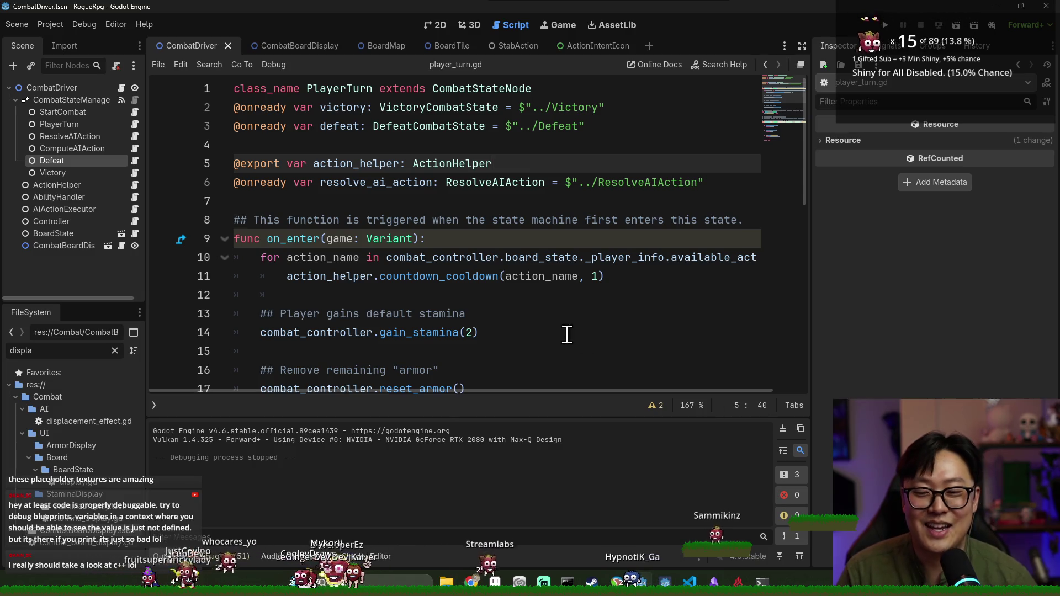
- Collapse the Output panel so player_turn.gd fills more of the script editor
{"action": "scroll", "coordinate": [497, 309], "scroll_direction": "up", "scroll_amount": 6}
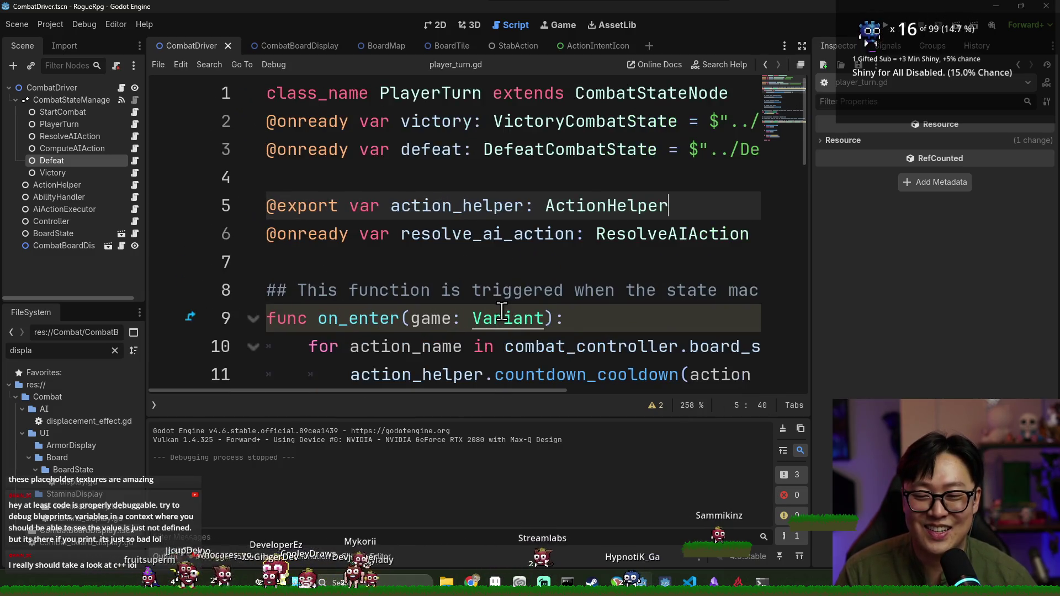
{"action": "scroll", "coordinate": [501, 310], "scroll_direction": "up", "scroll_amount": 2}
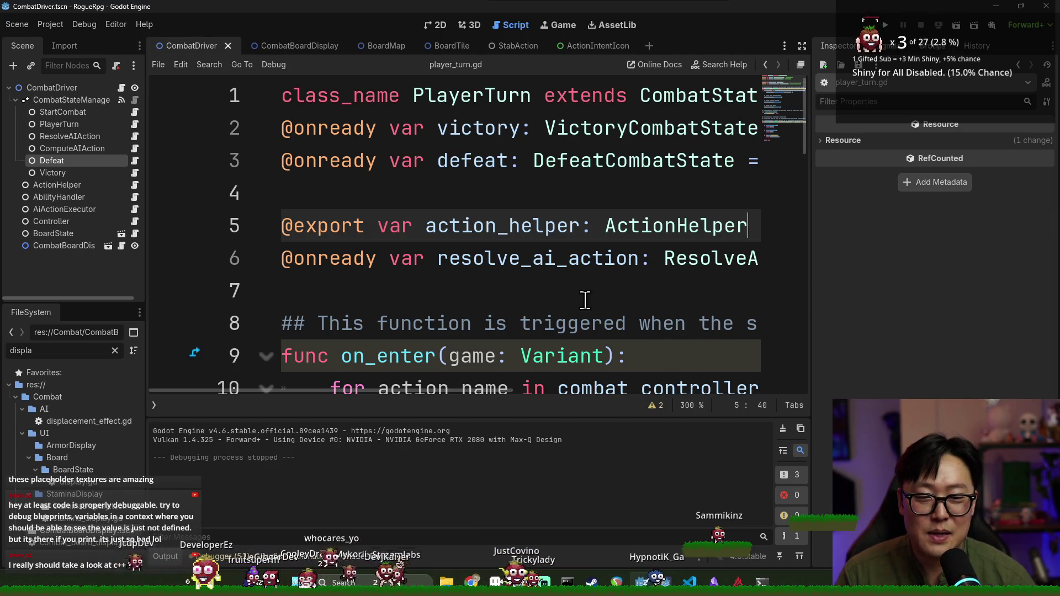
{"action": "left_click", "coordinate": [165, 556]}
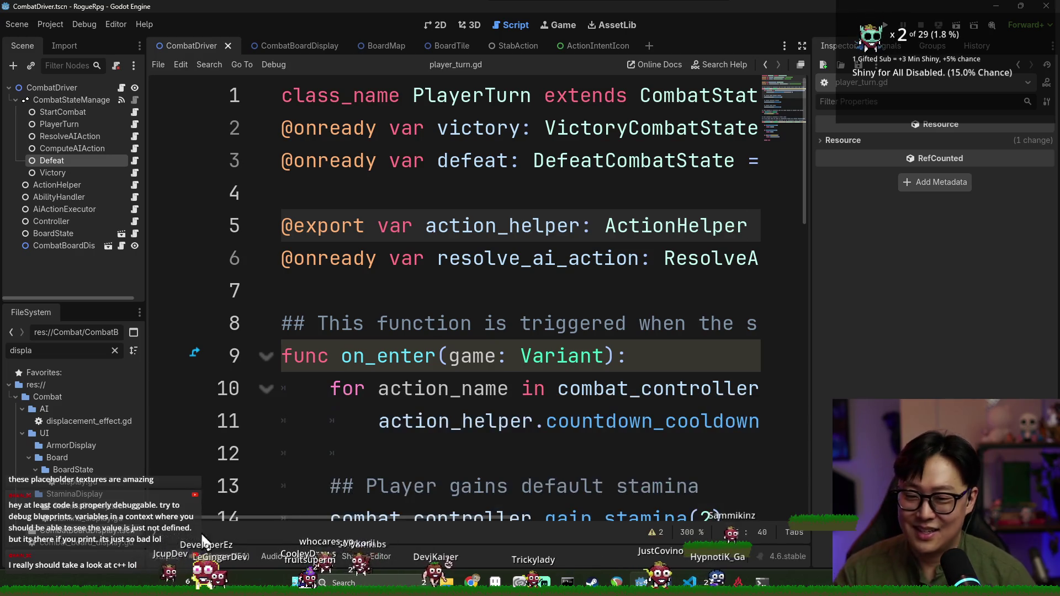
{"action": "scroll", "coordinate": [508, 324], "scroll_direction": "down", "scroll_amount": 4}
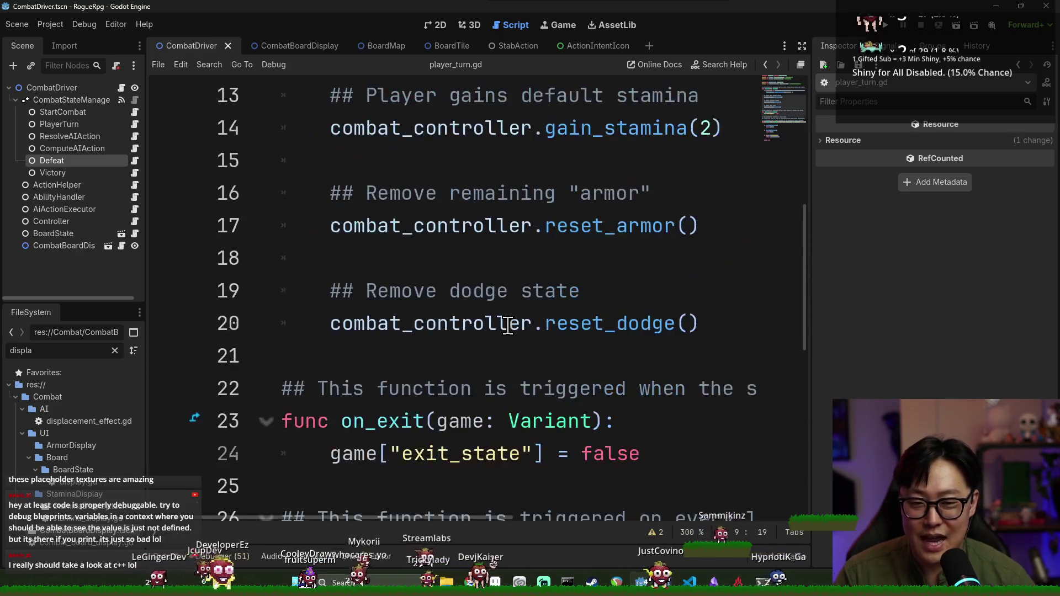
{"action": "scroll", "coordinate": [500, 387], "scroll_direction": "up", "scroll_amount": 2}
{"action": "scroll", "coordinate": [441, 301], "scroll_direction": "down", "scroll_amount": 2}
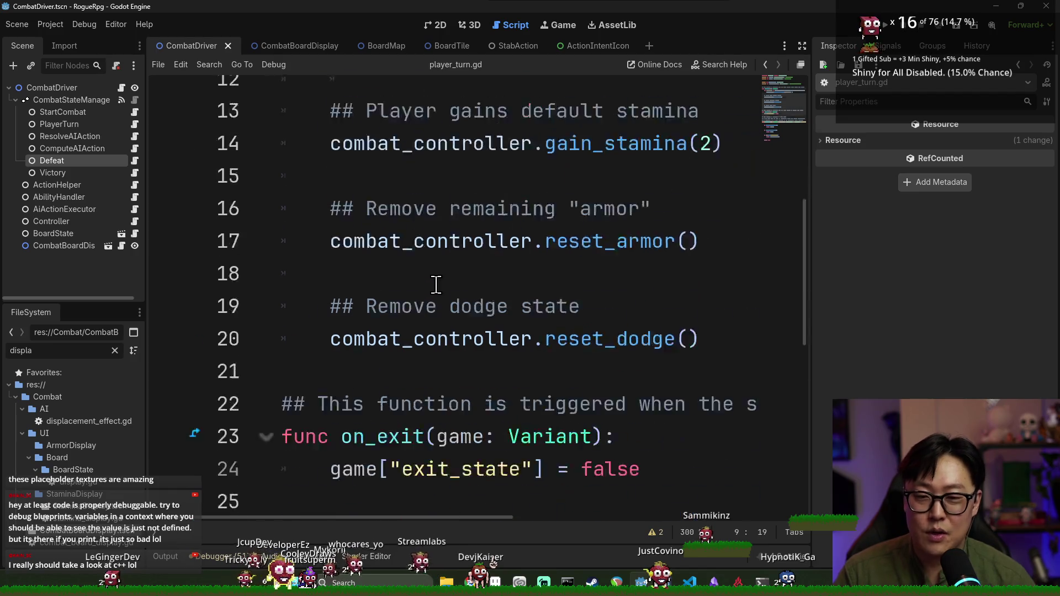
{"action": "scroll", "coordinate": [436, 282], "scroll_direction": "up", "scroll_amount": 4}
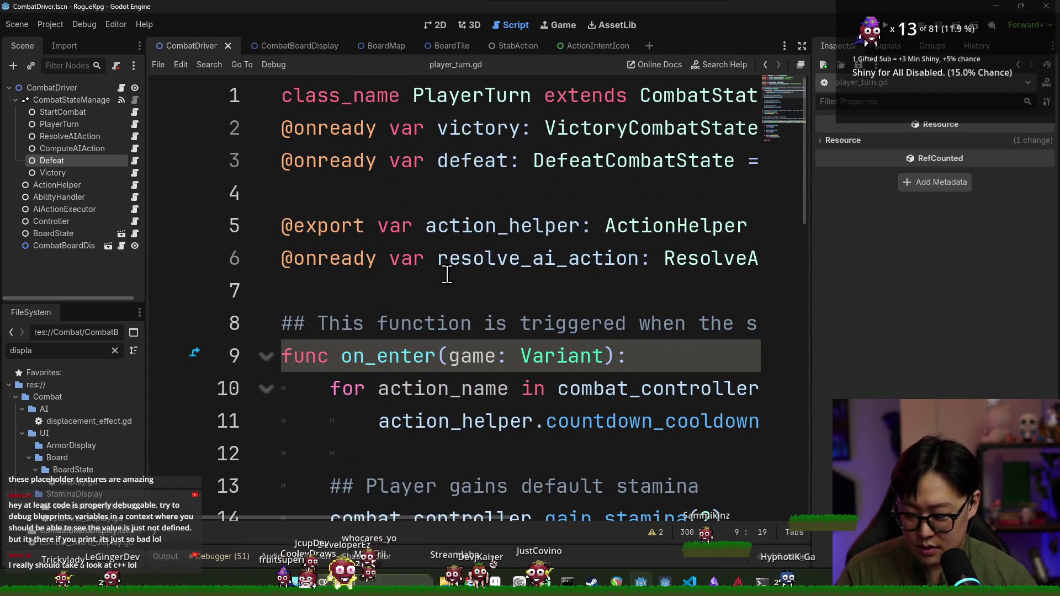
{"action": "scroll", "coordinate": [447, 279], "scroll_direction": "right", "scroll_amount": 5}
{"action": "scroll", "coordinate": [447, 283], "scroll_direction": "left", "scroll_amount": 3}
{"action": "scroll", "coordinate": [448, 290], "scroll_direction": "right", "scroll_amount": 3}
{"action": "scroll", "coordinate": [450, 292], "scroll_direction": "left", "scroll_amount": 5}
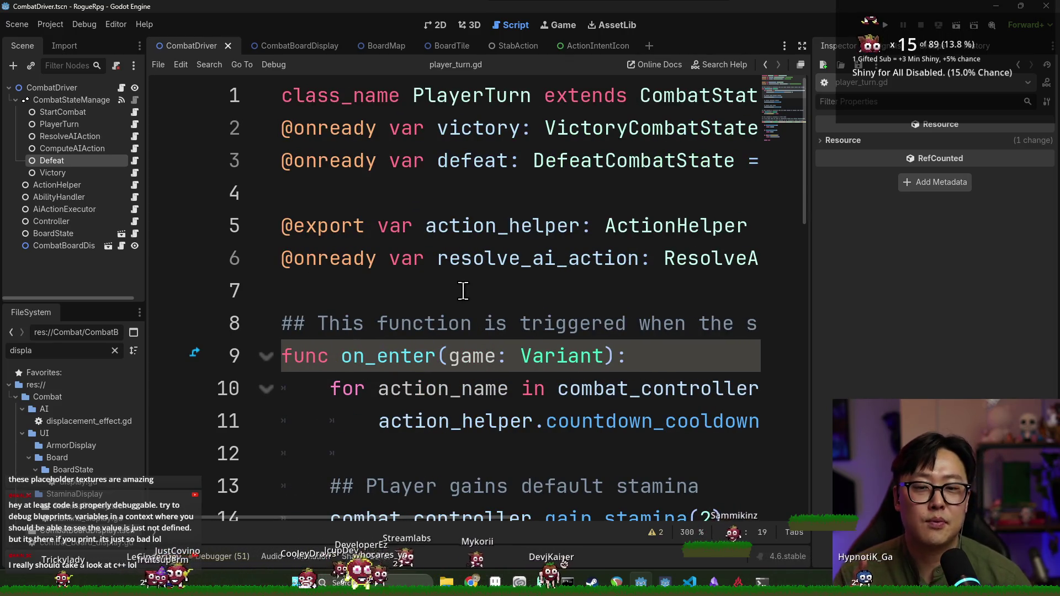
{"action": "scroll", "coordinate": [473, 312], "scroll_direction": "down", "scroll_amount": 2, "text": "ctrl"}
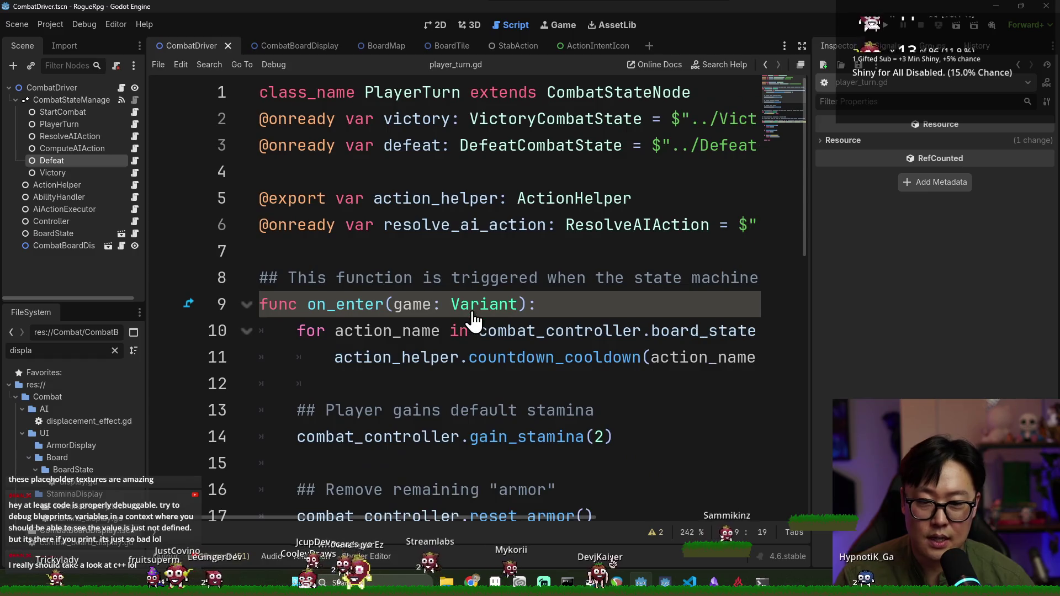
- Review on_enter: the cooldown countdown, 2 stamina gain, and armor and dodge reset
{"action": "mouse_move", "coordinate": [274, 519]}
{"action": "left_mouse_down"}
{"action": "mouse_move", "coordinate": [495, 521]}
{"action": "mouse_move", "coordinate": [339, 499]}
{"action": "mouse_move", "coordinate": [590, 509]}
{"action": "left_mouse_up"}
{"action": "scroll", "coordinate": [356, 489], "scroll_direction": "left", "scroll_amount": 3}
{"action": "left_click", "coordinate": [356, 490]}
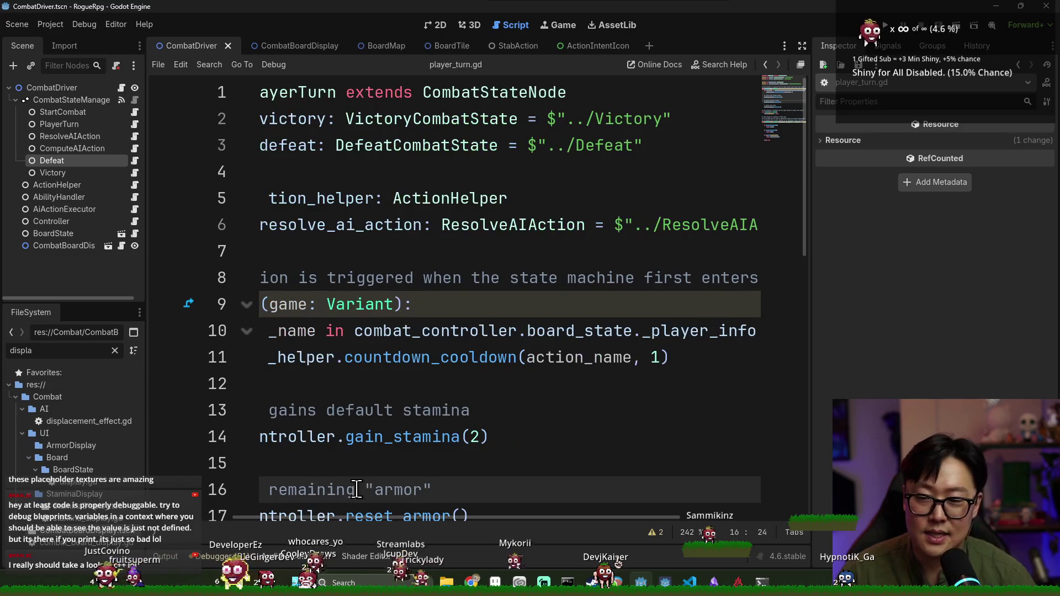
{"action": "scroll", "coordinate": [353, 516], "scroll_direction": "left", "scroll_amount": 3}
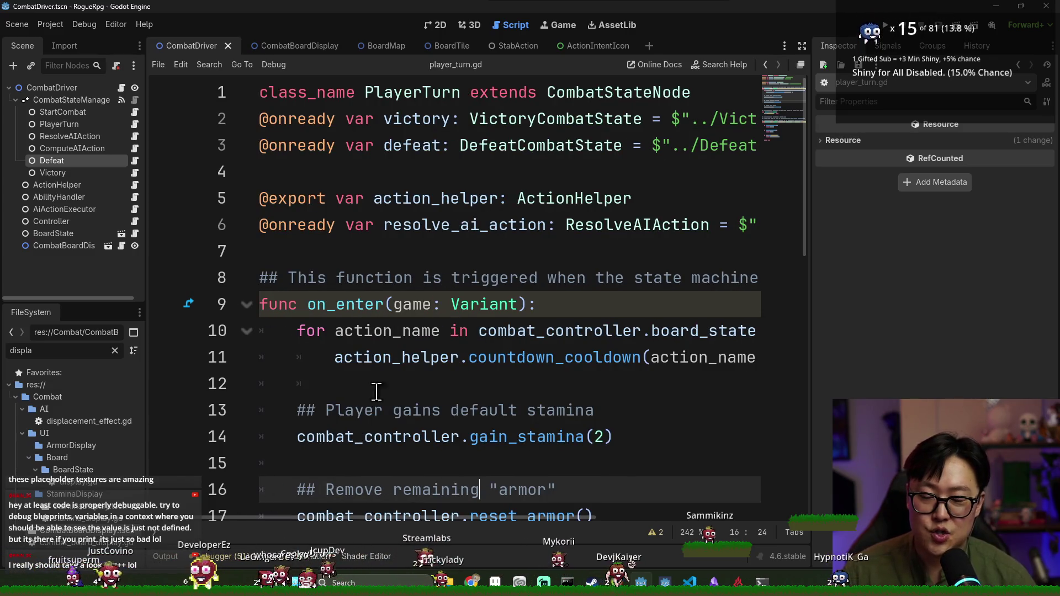
{"action": "mouse_move", "coordinate": [346, 519]}
{"action": "left_mouse_down"}
{"action": "mouse_move", "coordinate": [579, 505]}
{"action": "mouse_move", "coordinate": [297, 501]}
{"action": "left_mouse_up"}
{"action": "scroll", "coordinate": [438, 373], "scroll_direction": "right", "scroll_amount": 3}
{"action": "scroll", "coordinate": [438, 374], "scroll_direction": "left", "scroll_amount": 2}
{"action": "scroll", "coordinate": [438, 384], "scroll_direction": "right", "scroll_amount": 2}
{"action": "scroll", "coordinate": [438, 383], "scroll_direction": "left", "scroll_amount": 2}
{"action": "scroll", "coordinate": [433, 388], "scroll_direction": "right", "scroll_amount": 2}
{"action": "scroll", "coordinate": [432, 388], "scroll_direction": "left", "scroll_amount": 3}
{"action": "scroll", "coordinate": [437, 388], "scroll_direction": "right", "scroll_amount": 3}
{"action": "scroll", "coordinate": [440, 388], "scroll_direction": "left", "scroll_amount": 2}
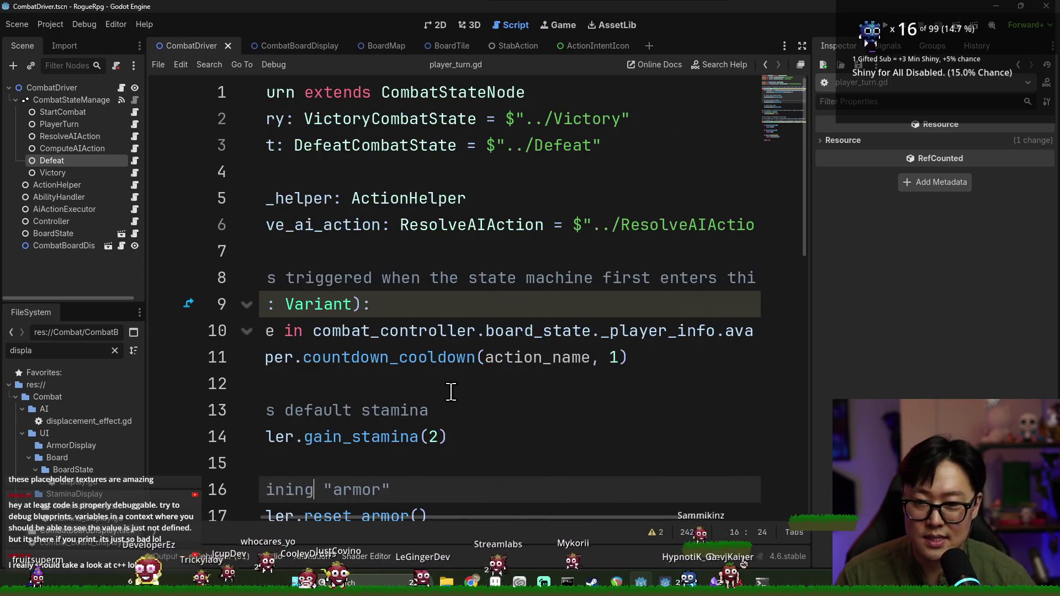
{"action": "scroll", "coordinate": [451, 392], "scroll_direction": "down", "scroll_amount": 5}
{"action": "scroll", "coordinate": [464, 406], "scroll_direction": "down", "scroll_amount": 2}
{"action": "scroll", "coordinate": [419, 414], "scroll_direction": "up", "scroll_amount": 4}
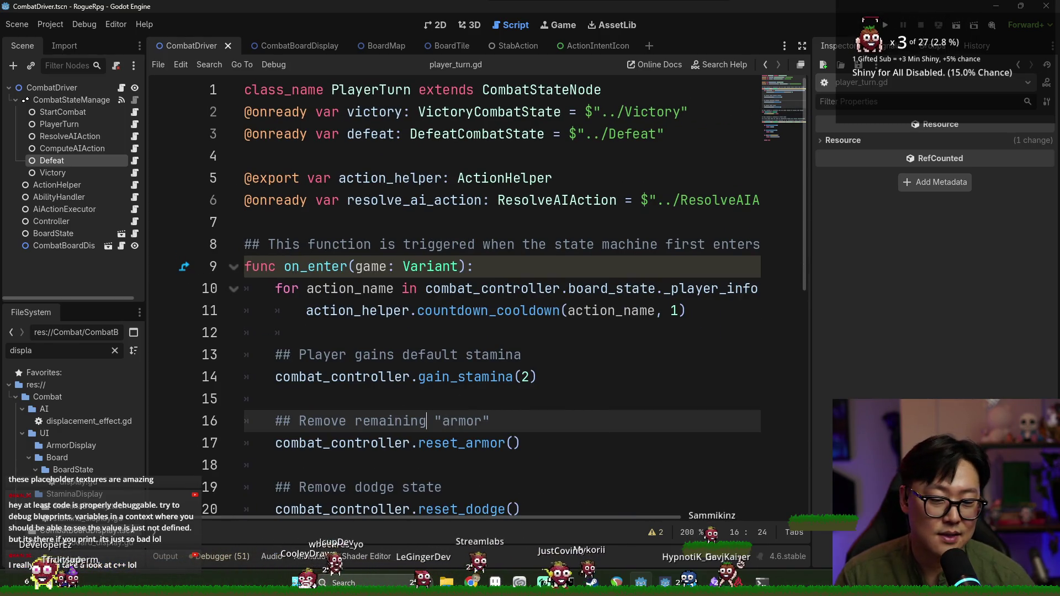
{"action": "scroll", "coordinate": [646, 383], "scroll_direction": "down", "scroll_amount": 2}
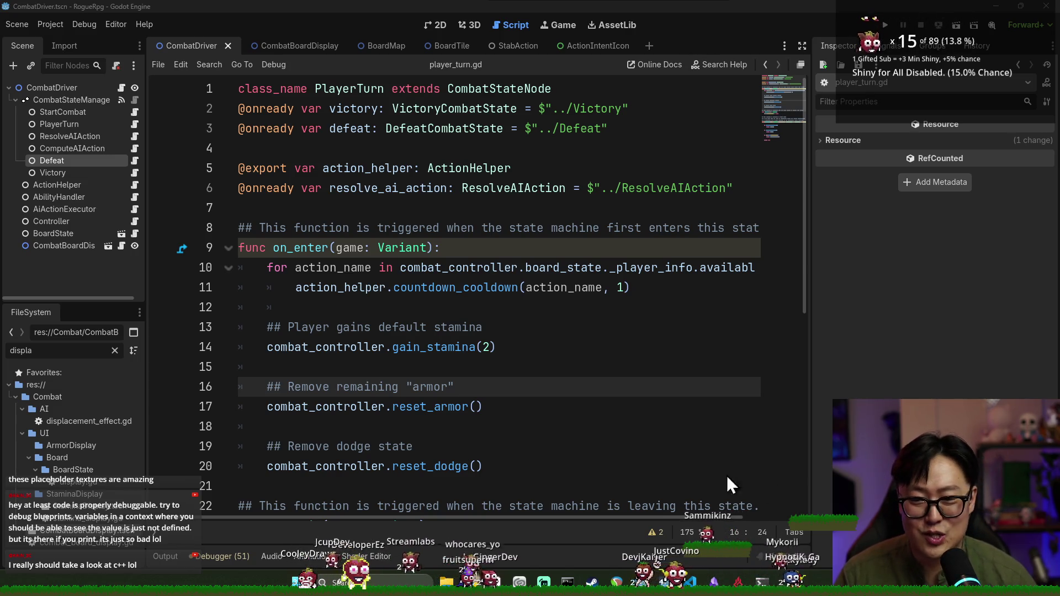
- Save the scene with Ctrl+S while player_turn.gd is open
{"action": "left_click", "coordinate": [489, 407]}
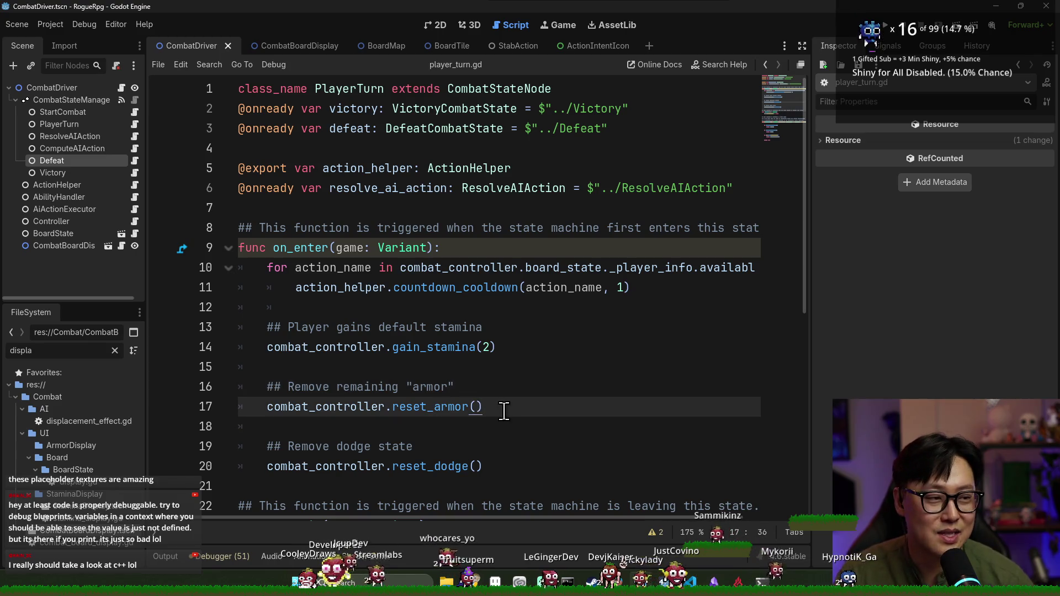
{"action": "scroll", "coordinate": [443, 386], "scroll_direction": "down", "scroll_amount": 2}
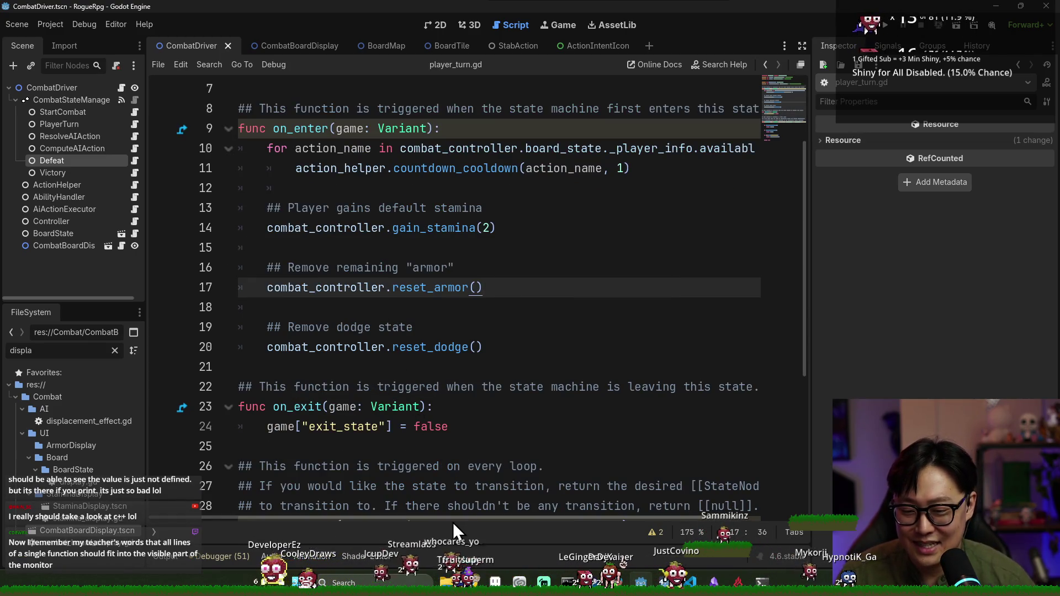
{"action": "scroll", "coordinate": [314, 345], "scroll_direction": "down", "scroll_amount": 2}
{"action": "key", "text": "ctrl+s"}
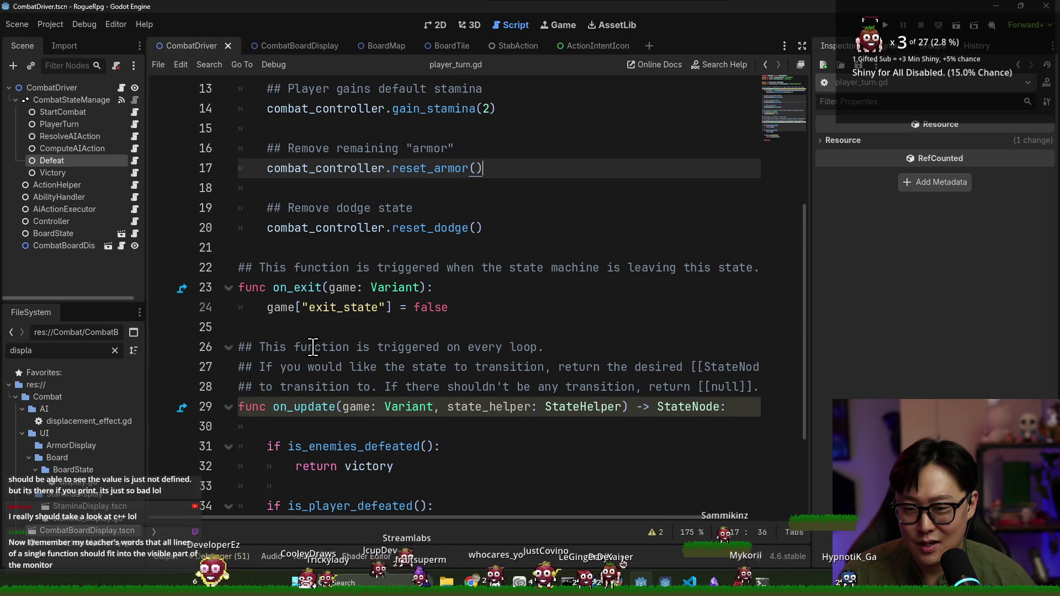
- Look over on_exit resetting exit_state and on_update returning victory once enemies are defeated
{"action": "scroll", "coordinate": [314, 343], "scroll_direction": "down", "scroll_amount": 2}
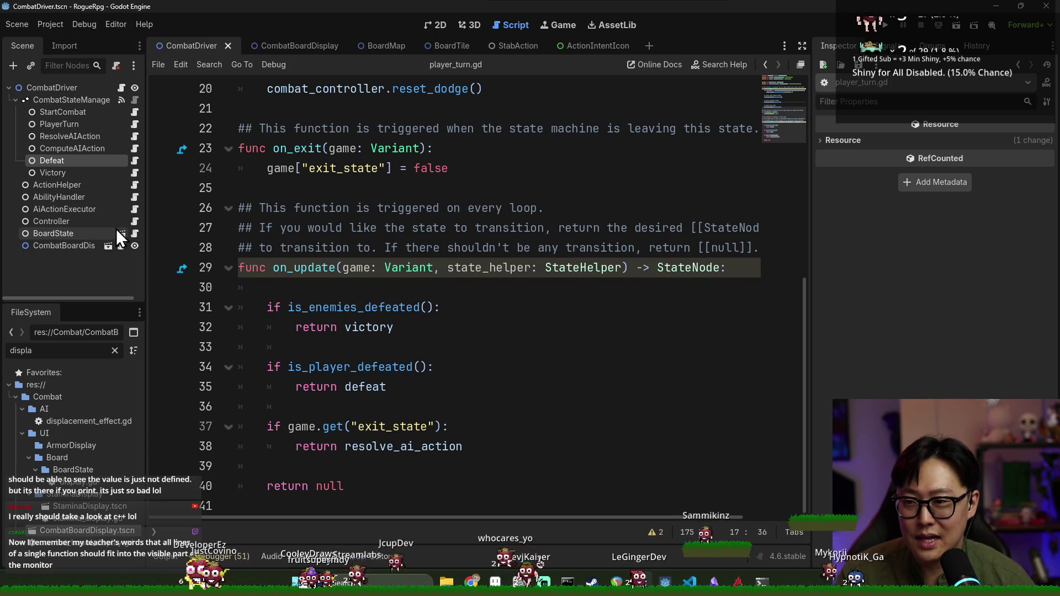
{"action": "scroll", "coordinate": [273, 204], "scroll_direction": "up", "scroll_amount": 1}
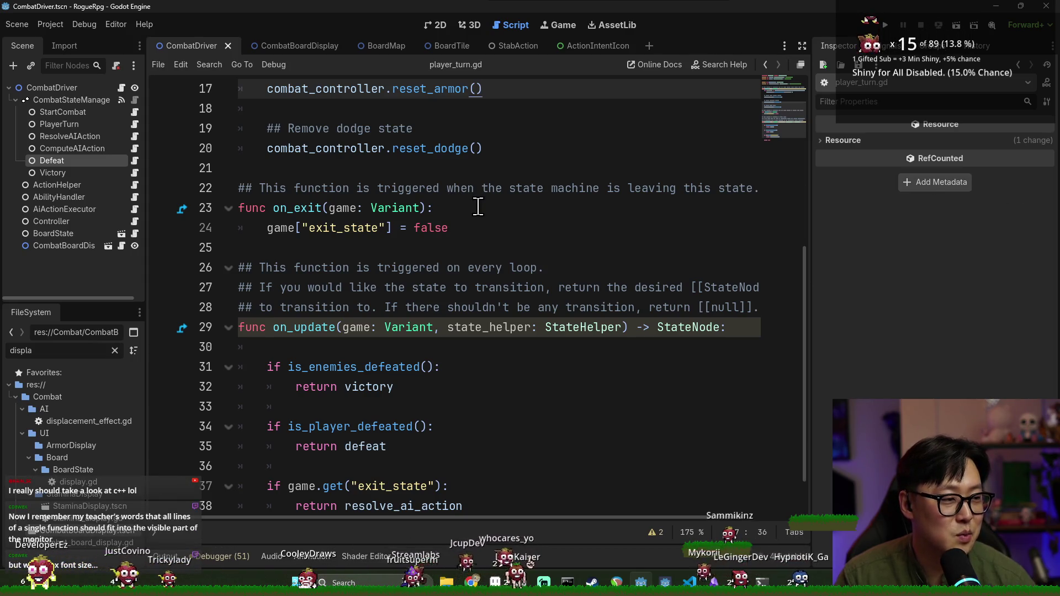
{"action": "scroll", "coordinate": [479, 208], "scroll_direction": "up", "scroll_amount": 2}
{"action": "scroll", "coordinate": [479, 209], "scroll_direction": "up", "scroll_amount": 5, "text": "ctrl"}
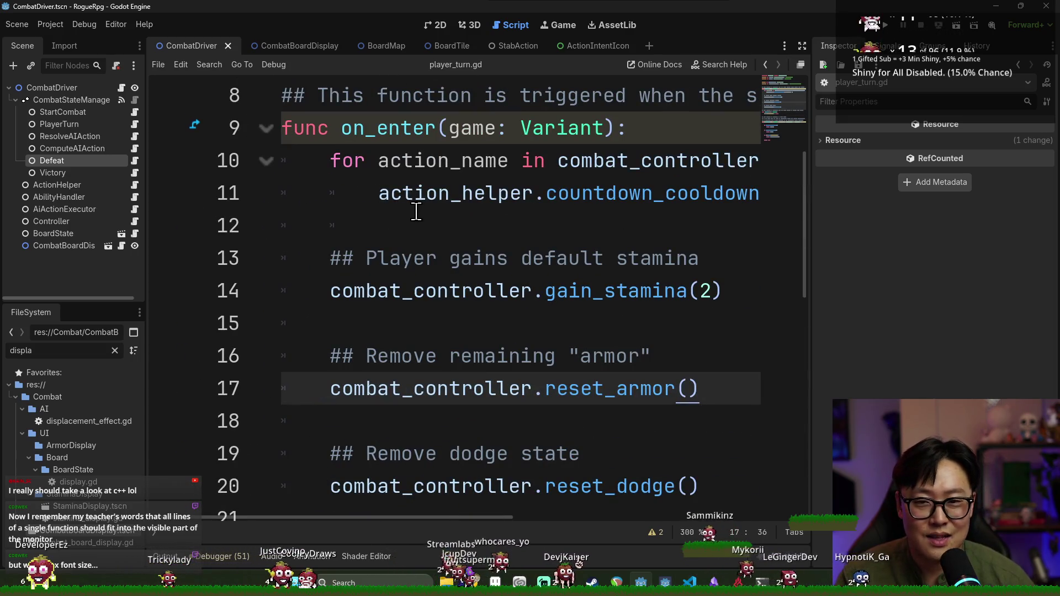
{"action": "scroll", "coordinate": [430, 198], "scroll_direction": "down", "scroll_amount": 3}
{"action": "scroll", "coordinate": [449, 206], "scroll_direction": "up", "scroll_amount": 6}
{"action": "scroll", "coordinate": [461, 208], "scroll_direction": "down", "scroll_amount": 4}
{"action": "scroll", "coordinate": [463, 208], "scroll_direction": "down", "scroll_amount": 3, "text": "ctrl"}
{"action": "scroll", "coordinate": [471, 209], "scroll_direction": "up", "scroll_amount": 3}
{"action": "scroll", "coordinate": [471, 212], "scroll_direction": "down", "scroll_amount": 1, "text": "ctrl"}
{"action": "scroll", "coordinate": [469, 217], "scroll_direction": "down", "scroll_amount": 1, "text": "ctrl"}
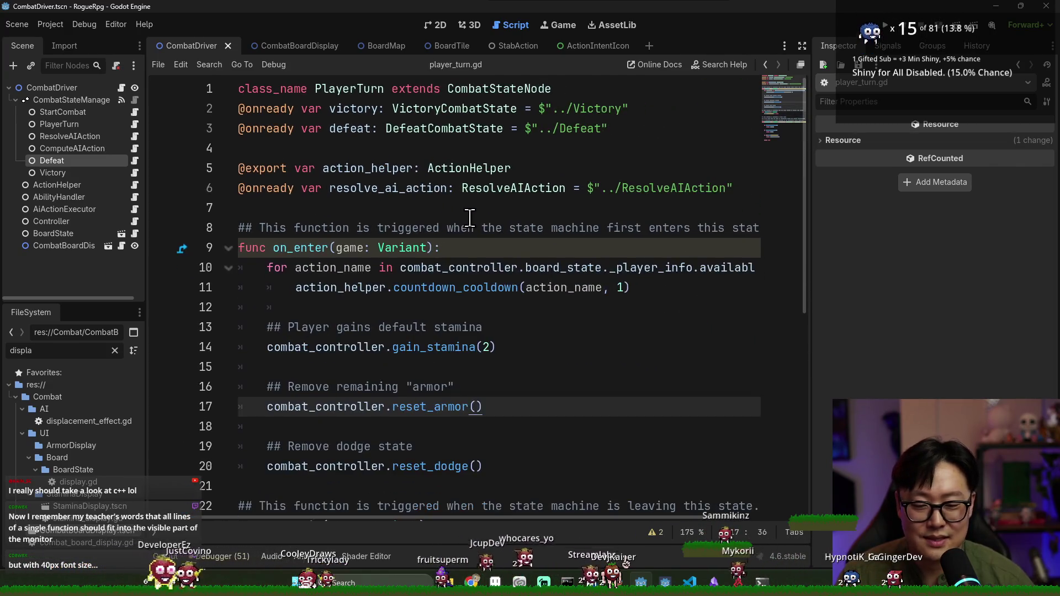
{"action": "left_click", "coordinate": [440, 228]}
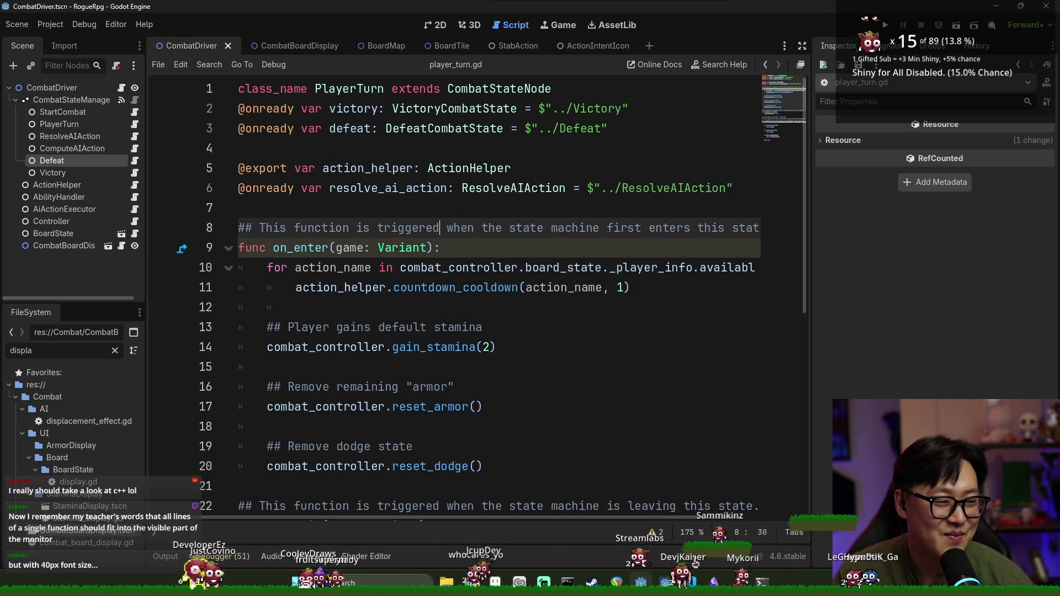
{"action": "scroll", "coordinate": [374, 250], "scroll_direction": "down", "scroll_amount": 5, "text": "ctrl"}
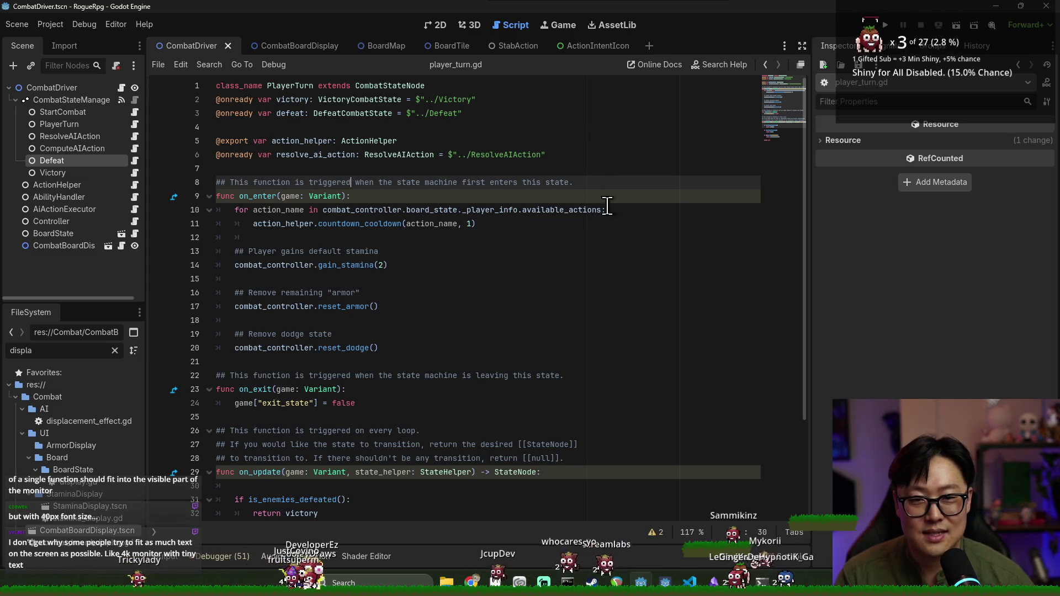
- Check the victory/defeat states and action_helper export at the top of player_turn.gd, then save
{"action": "scroll", "coordinate": [393, 228], "scroll_direction": "up", "scroll_amount": 6, "text": "ctrl"}
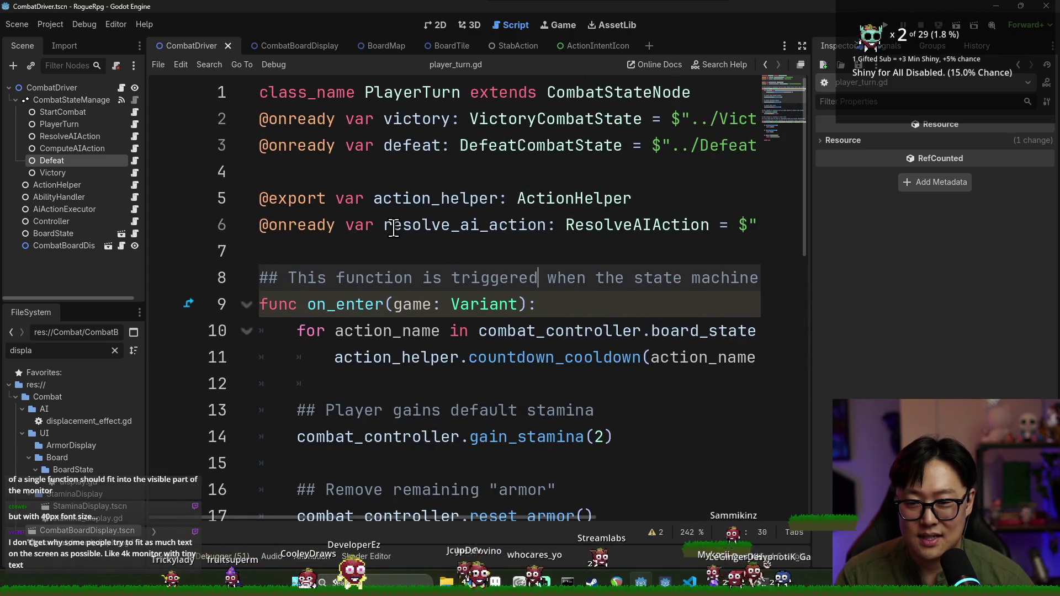
{"action": "scroll", "coordinate": [393, 228], "scroll_direction": "down", "scroll_amount": 4}
{"action": "scroll", "coordinate": [442, 236], "scroll_direction": "up", "scroll_amount": 2}
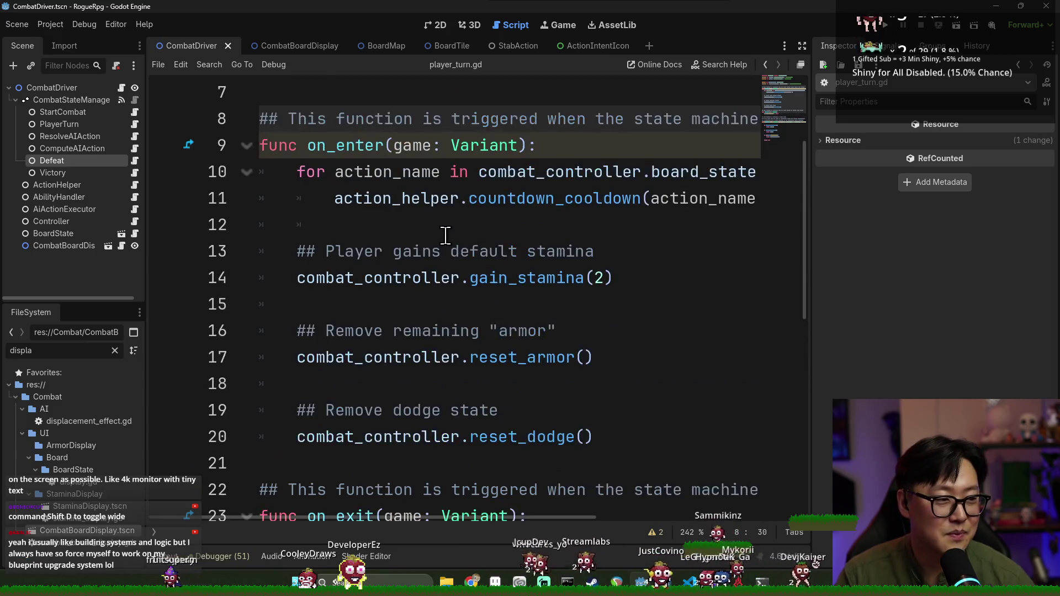
{"action": "scroll", "coordinate": [445, 236], "scroll_direction": "up", "scroll_amount": 2}
{"action": "left_click", "coordinate": [448, 236]}
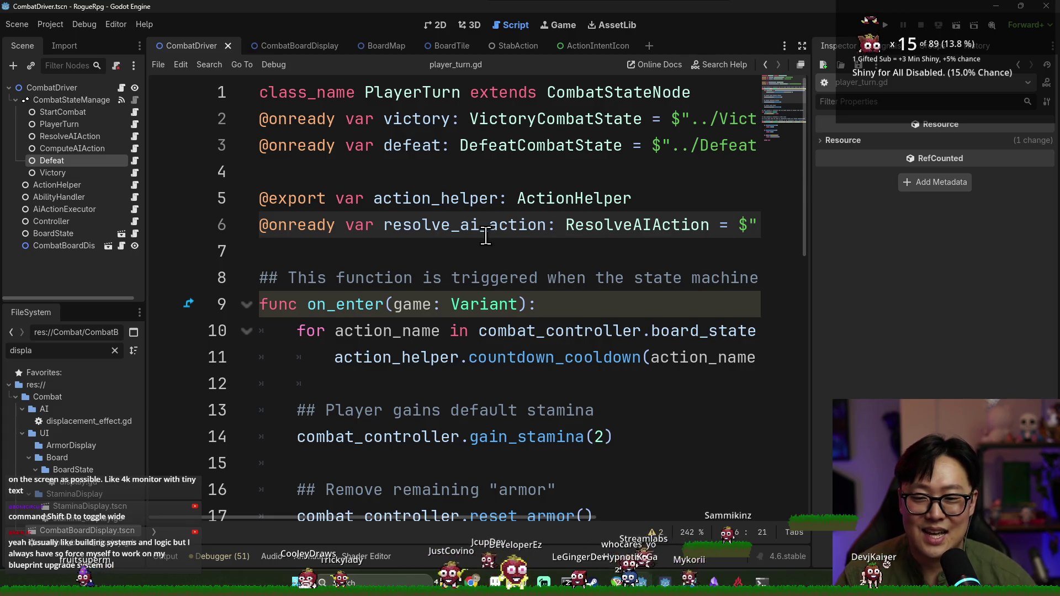
{"action": "key", "text": "ctrl+s"}
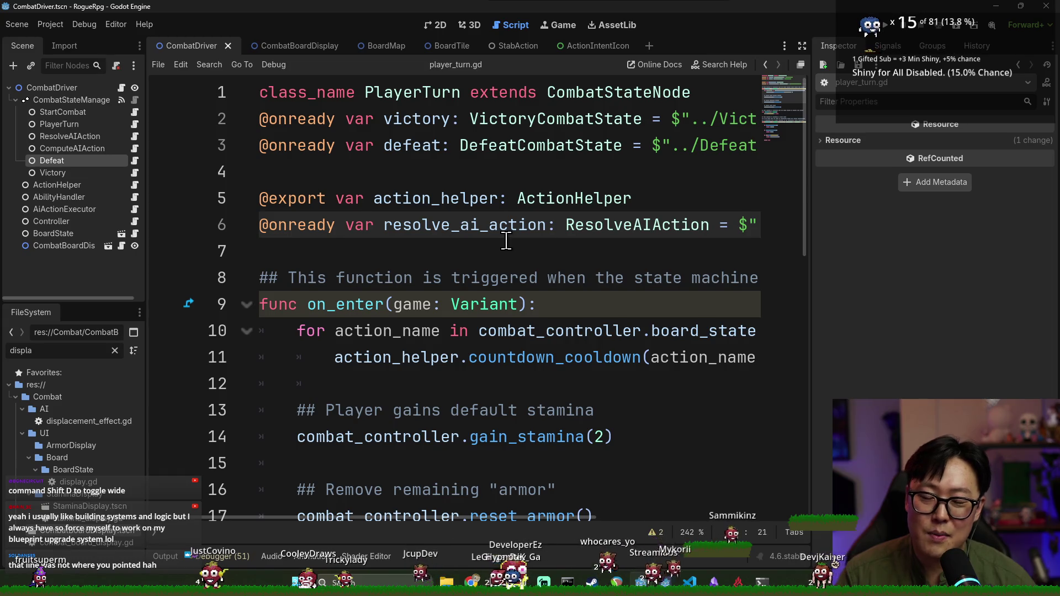
{"action": "scroll", "coordinate": [506, 240], "scroll_direction": "down", "scroll_amount": 3}
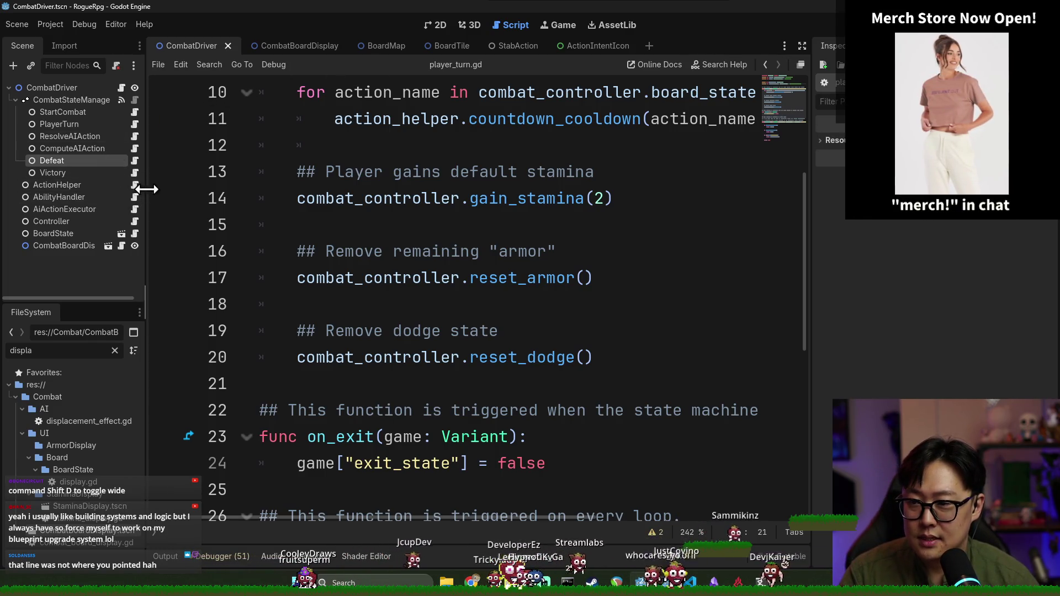
- Open combat_controller.gd and follow update_enemy_info on line 69 to its board_state.gd definition
{"action": "left_click", "coordinate": [135, 223]}
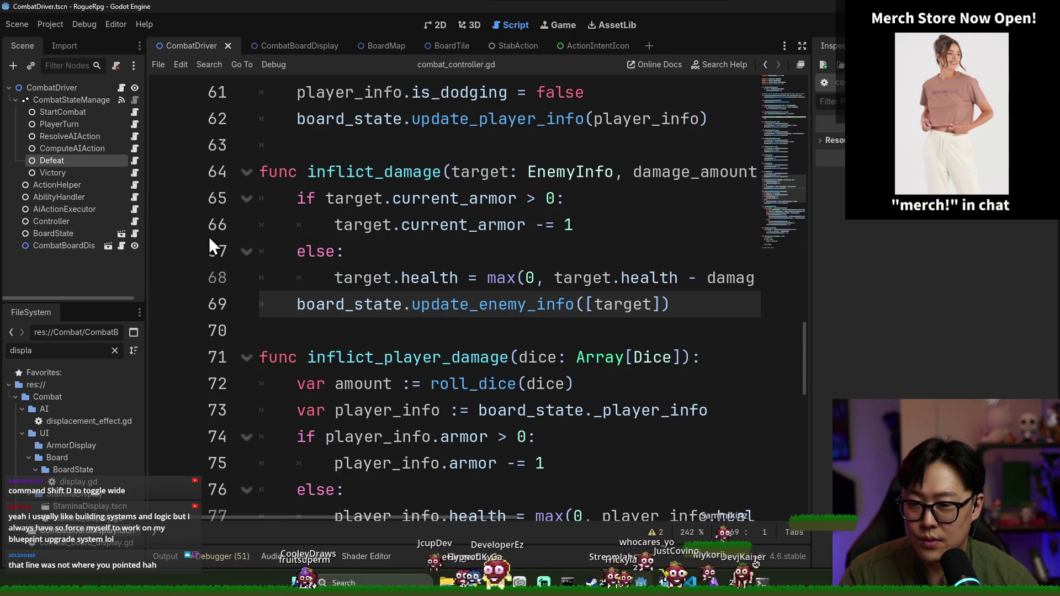
{"action": "scroll", "coordinate": [353, 300], "scroll_direction": "down", "scroll_amount": 1}
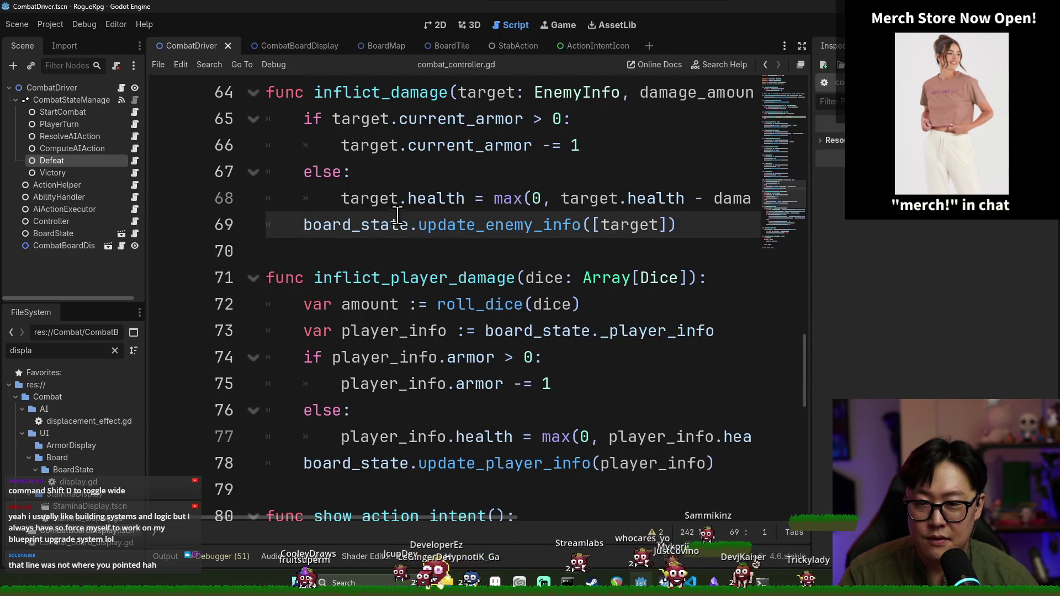
{"action": "scroll", "coordinate": [397, 217], "scroll_direction": "up", "scroll_amount": 1}
{"action": "double_click", "coordinate": [371, 199]}
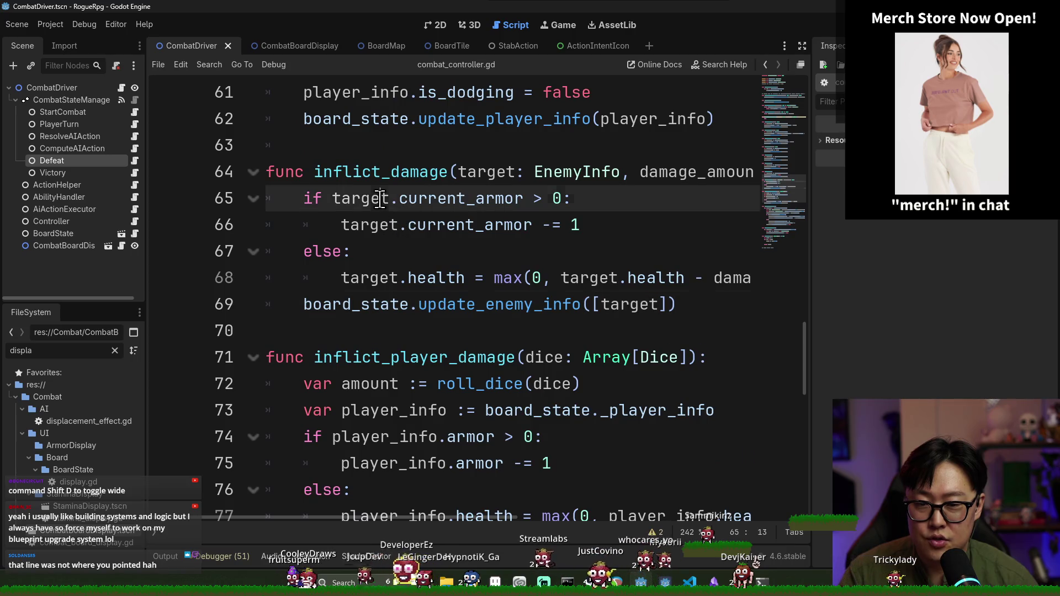
{"action": "double_click", "coordinate": [467, 303]}
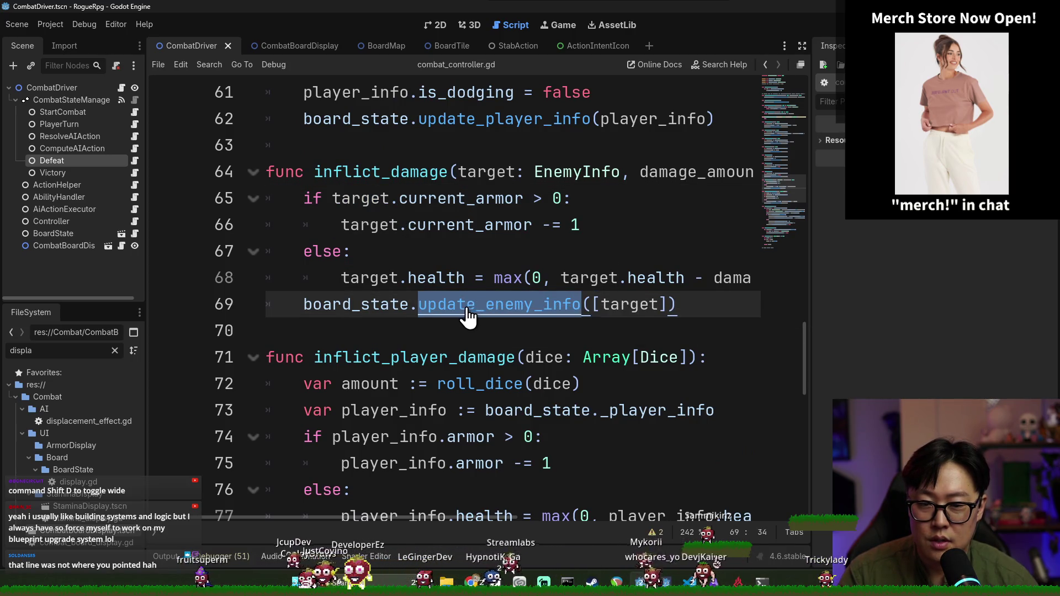
{"action": "left_click", "coordinate": [466, 303], "text": "ctrl"}
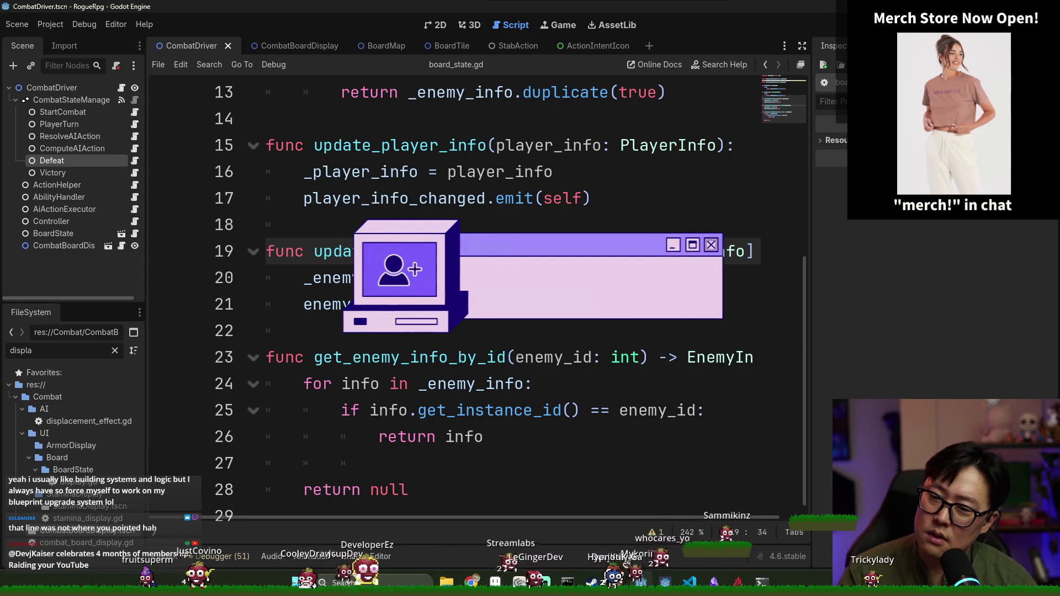
{"action": "double_click", "coordinate": [487, 313]}
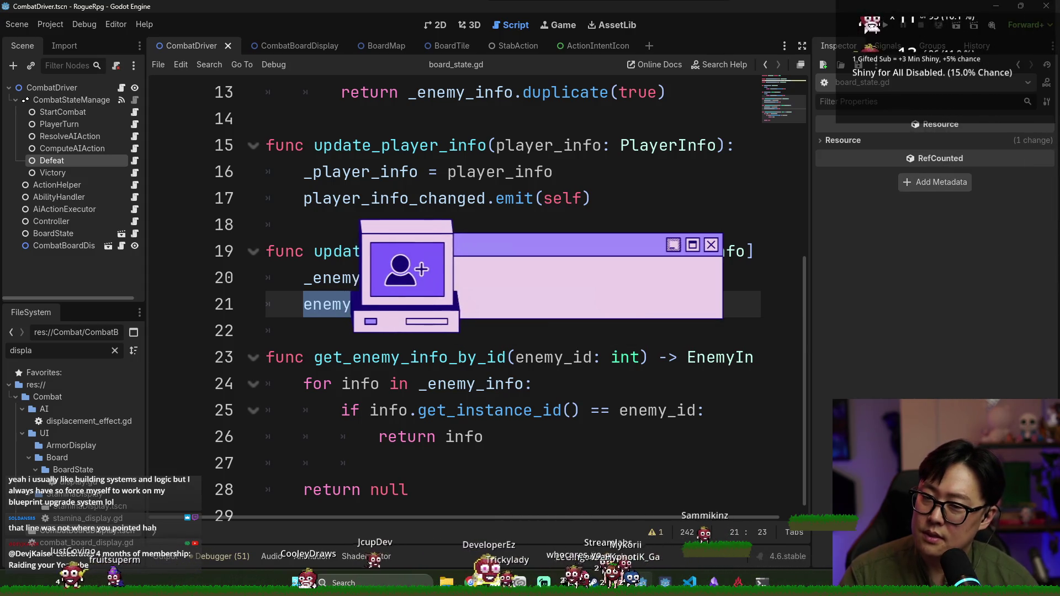
{"action": "double_click", "coordinate": [533, 251]}
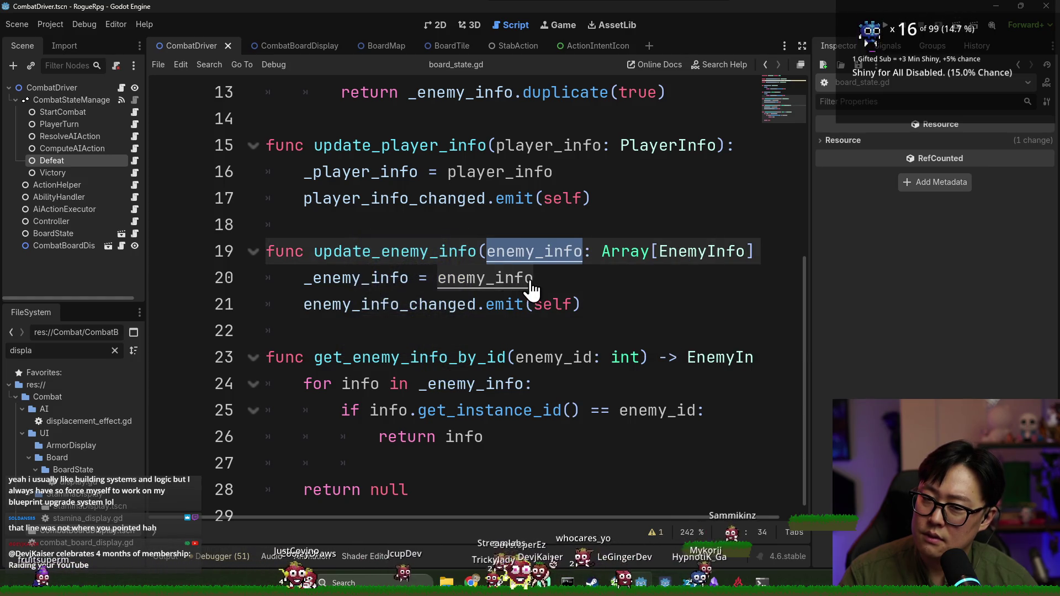
{"action": "double_click", "coordinate": [493, 277]}
{"action": "triple_click", "coordinate": [492, 276]}
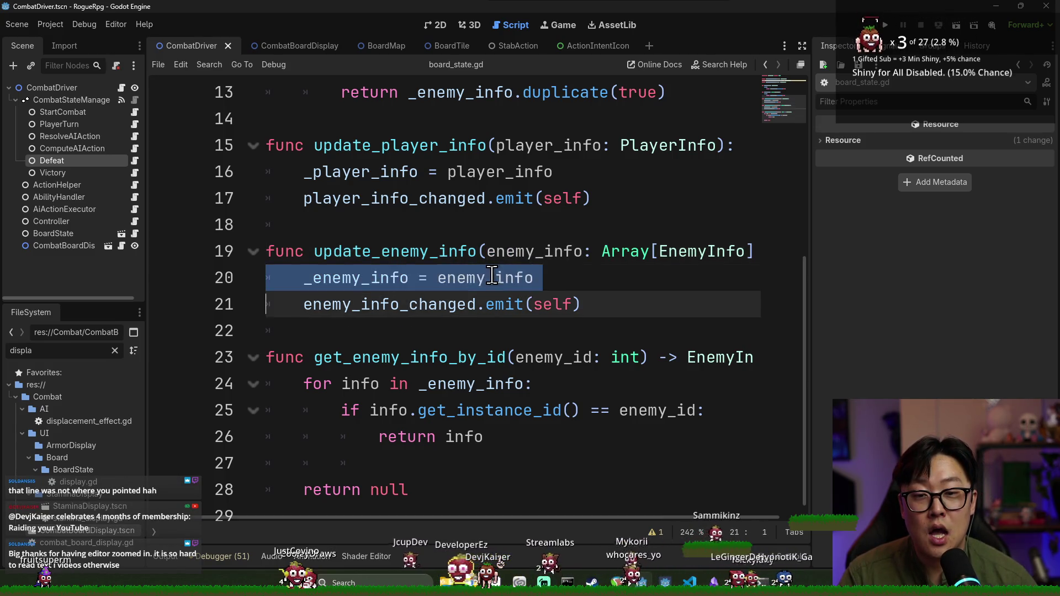
{"action": "double_click", "coordinate": [491, 277]}
{"action": "double_click", "coordinate": [490, 279]}
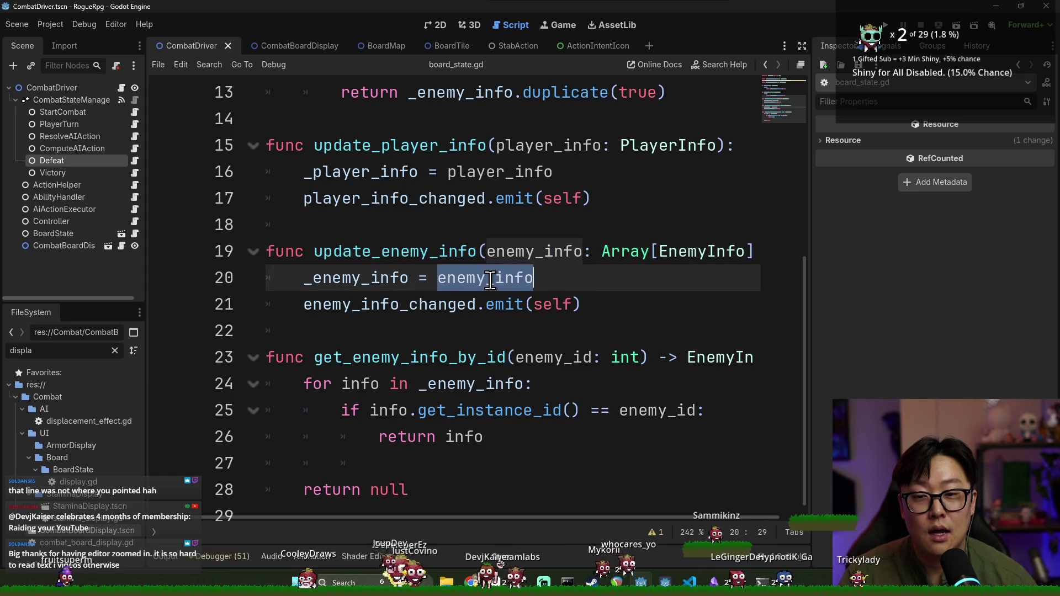
{"action": "scroll", "coordinate": [563, 292], "scroll_direction": "down", "scroll_amount": 2}
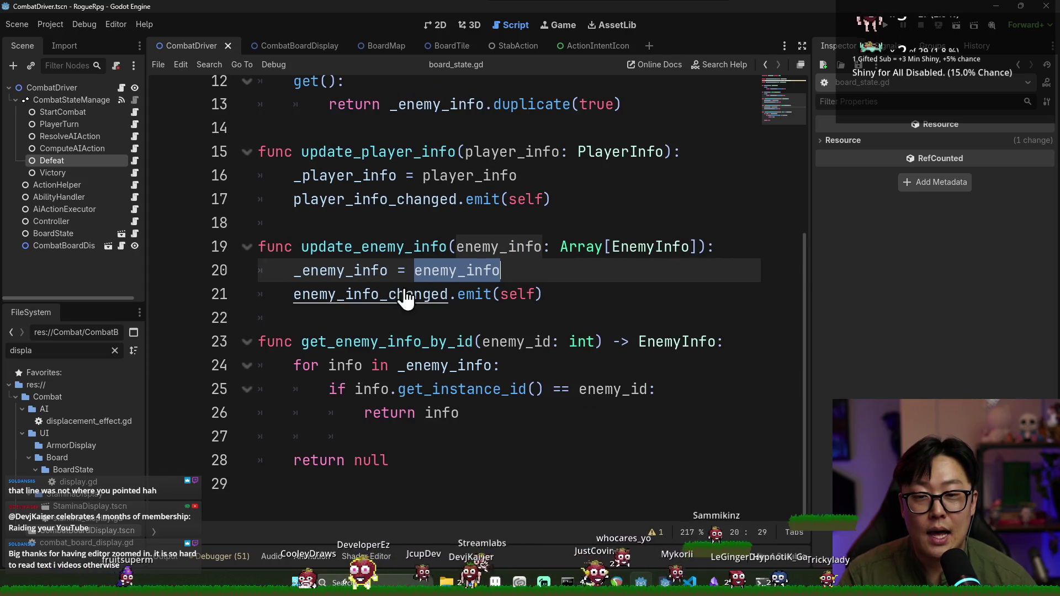
{"action": "left_click", "coordinate": [308, 269]}
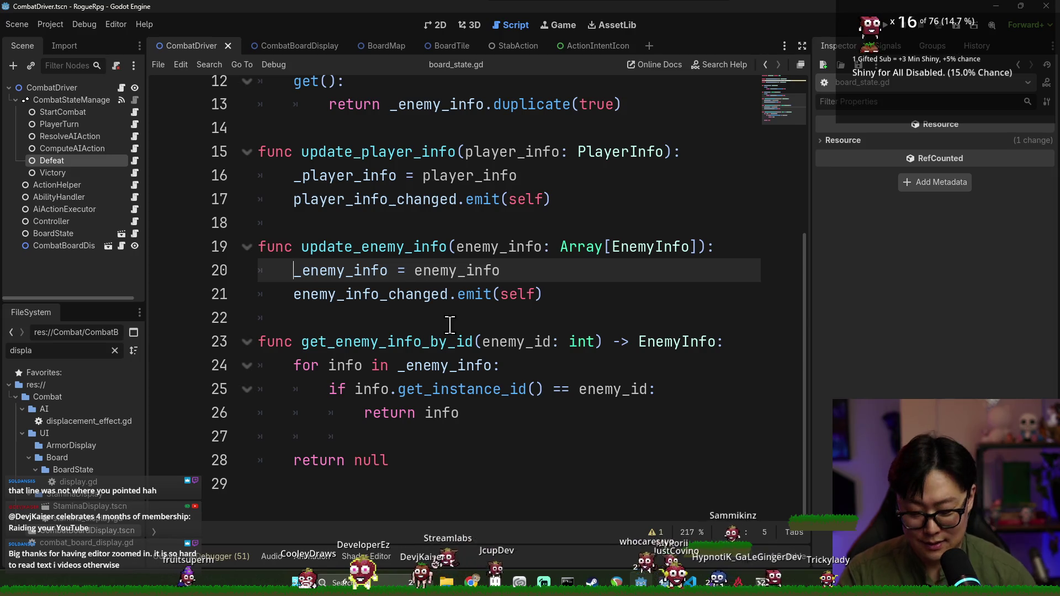
{"action": "left_click_drag", "start_coordinate": [465, 284], "coordinate": [415, 271]}
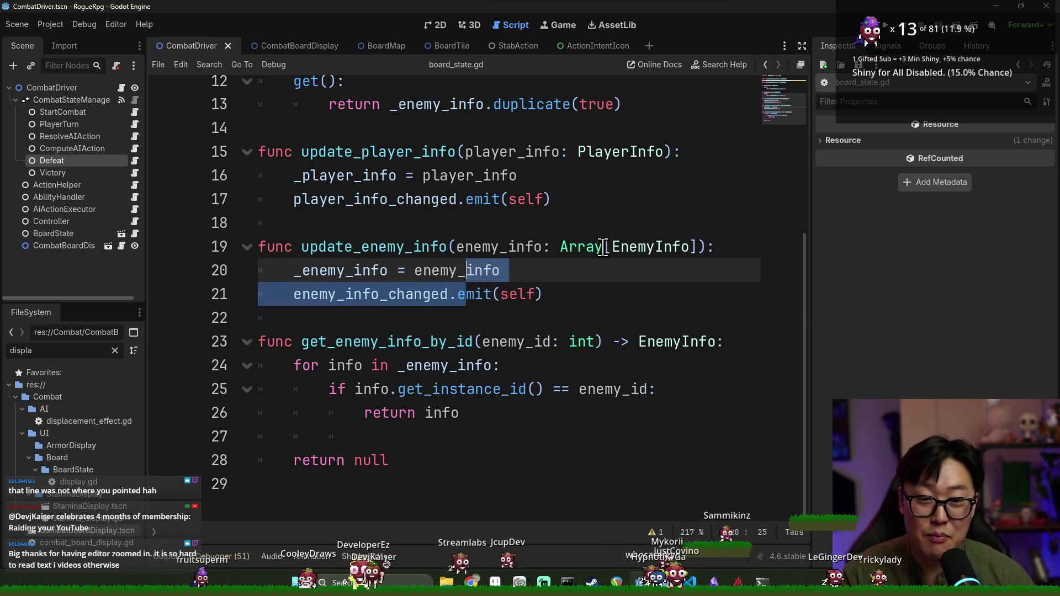
{"action": "double_click", "coordinate": [450, 278]}
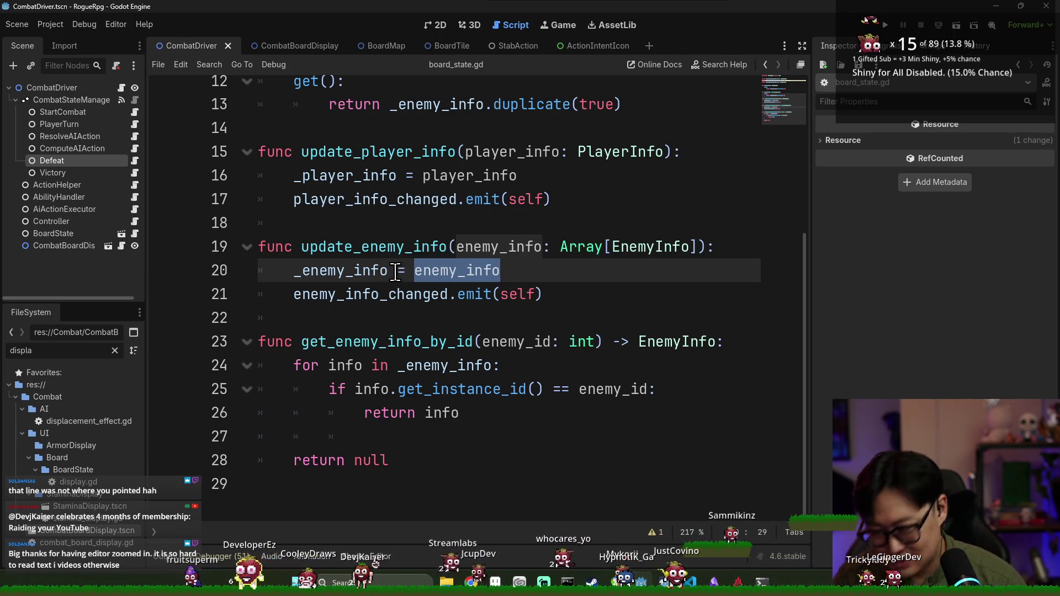
{"action": "left_click", "coordinate": [316, 272]}
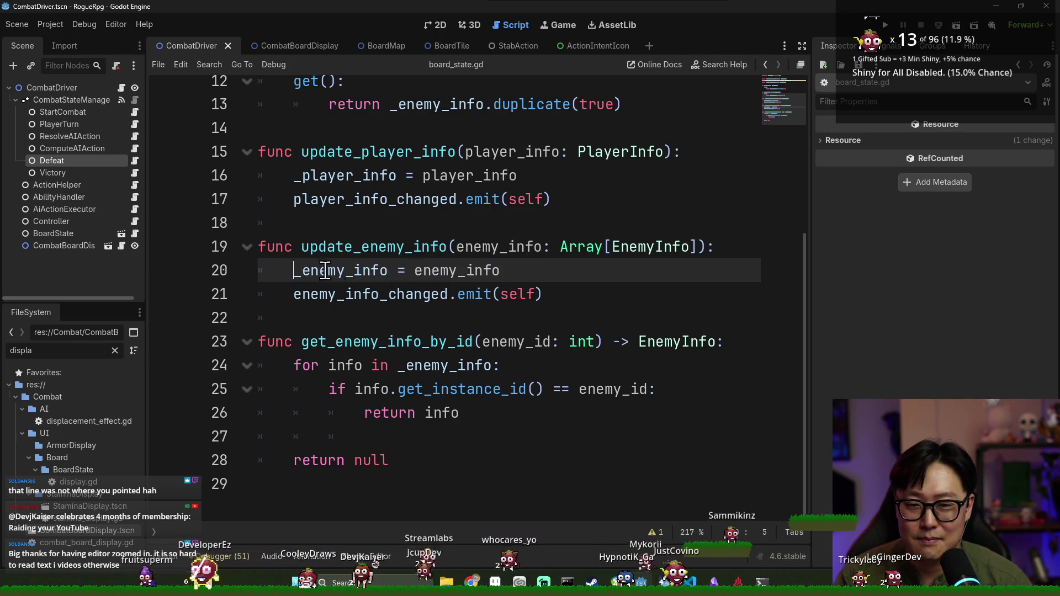
{"action": "mouse_move", "coordinate": [392, 272]}
{"action": "double_click", "coordinate": [360, 269]}
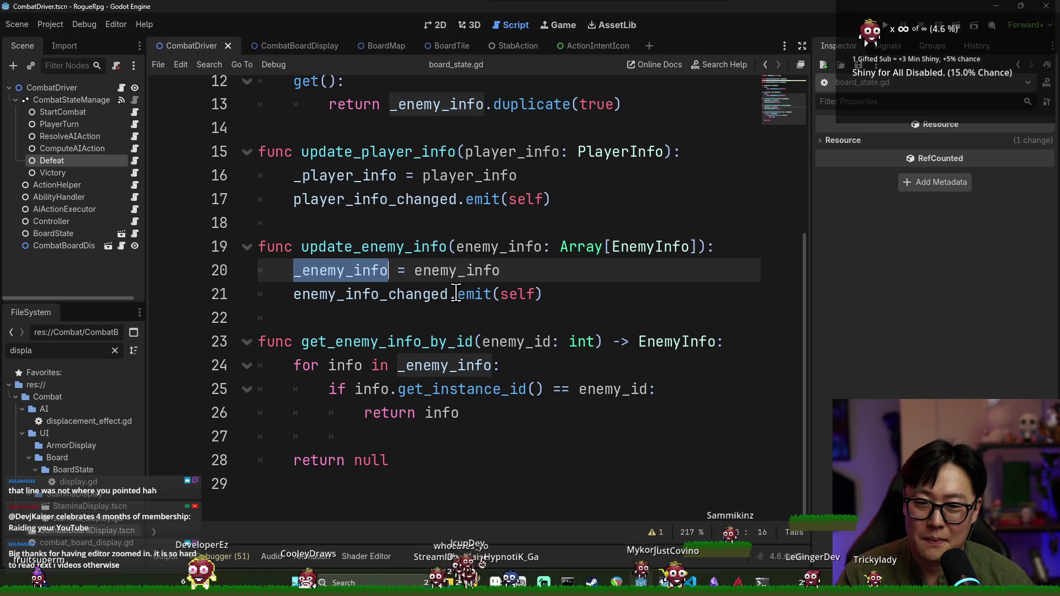
{"action": "double_click", "coordinate": [431, 254]}
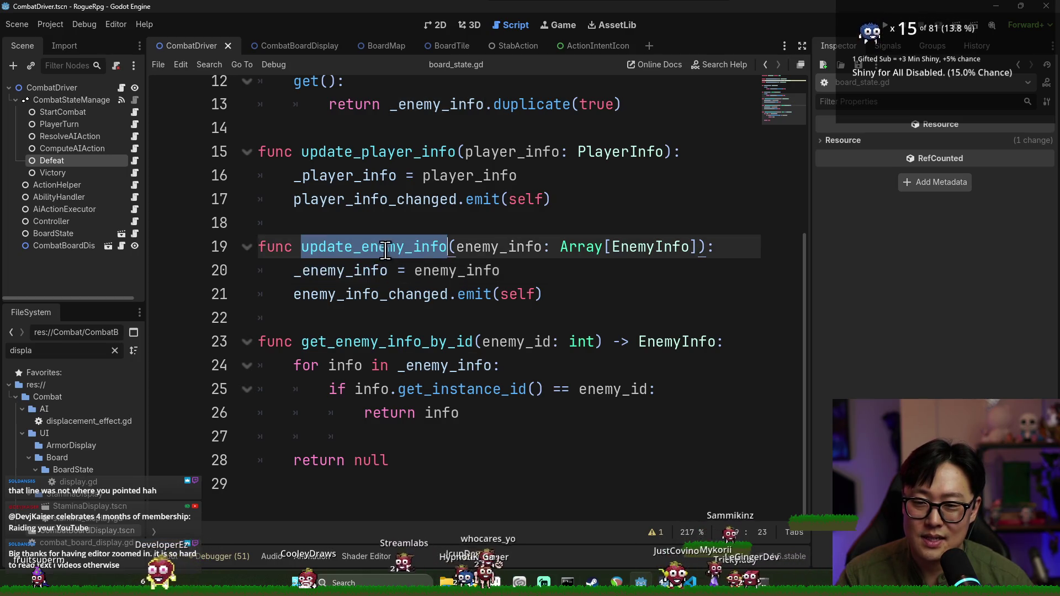
{"action": "mouse_move", "coordinate": [431, 259]}
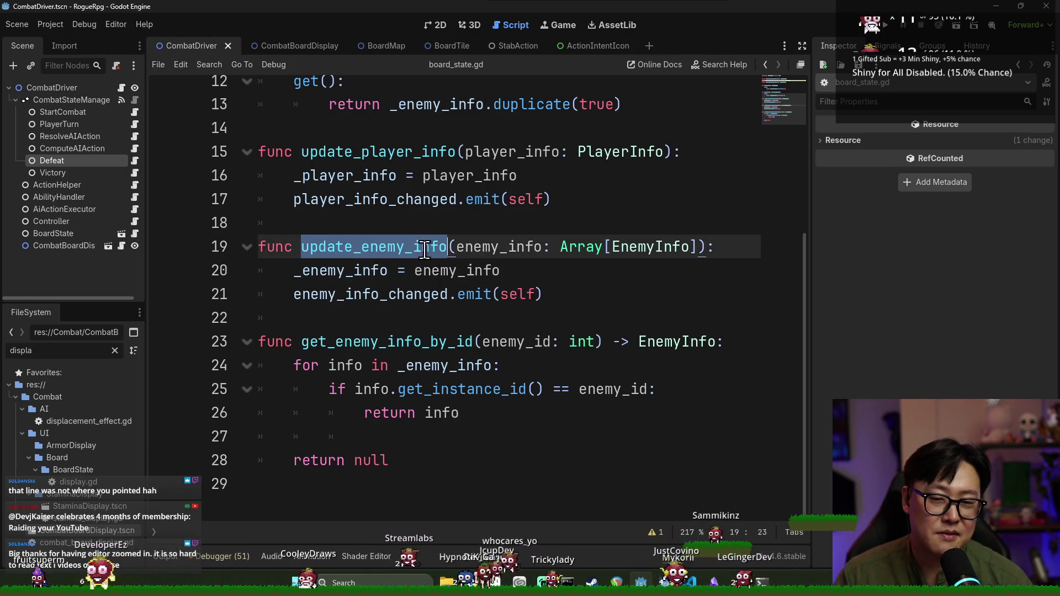
{"action": "left_click", "coordinate": [417, 255]}
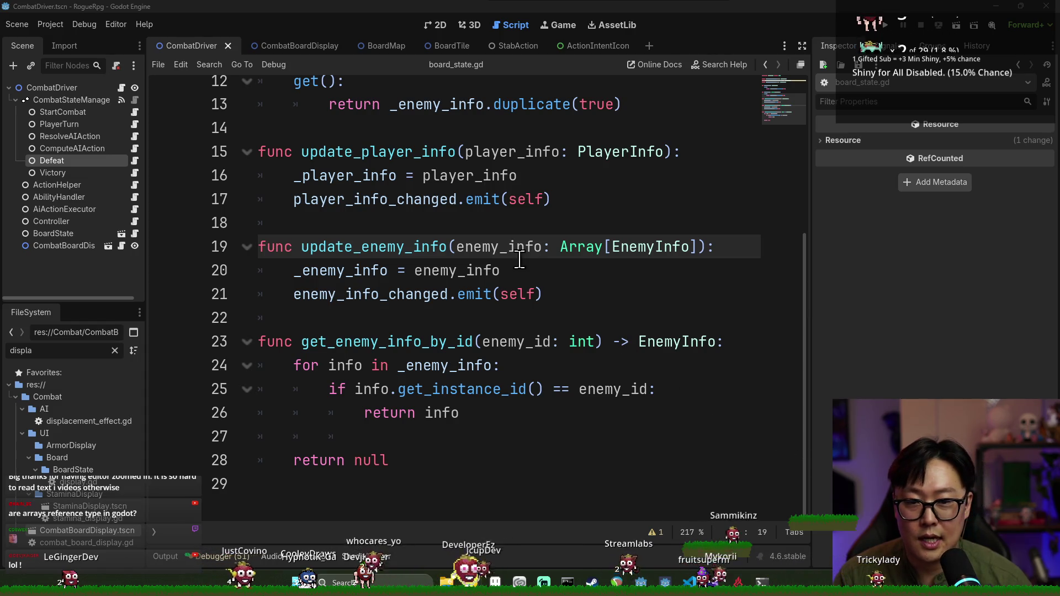
{"action": "left_click", "coordinate": [484, 250]}
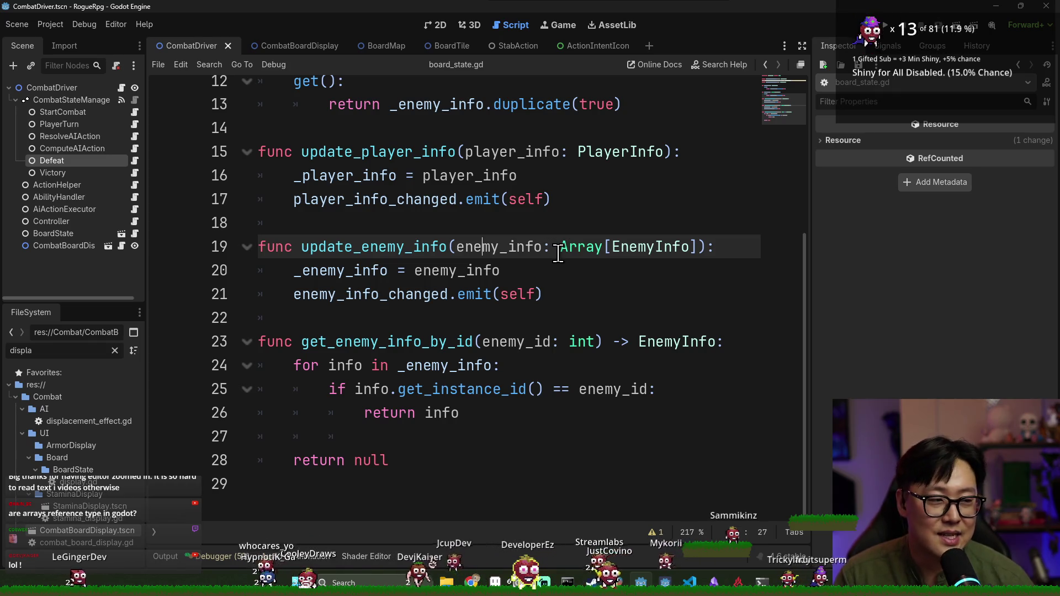
{"action": "left_click", "coordinate": [500, 248]}
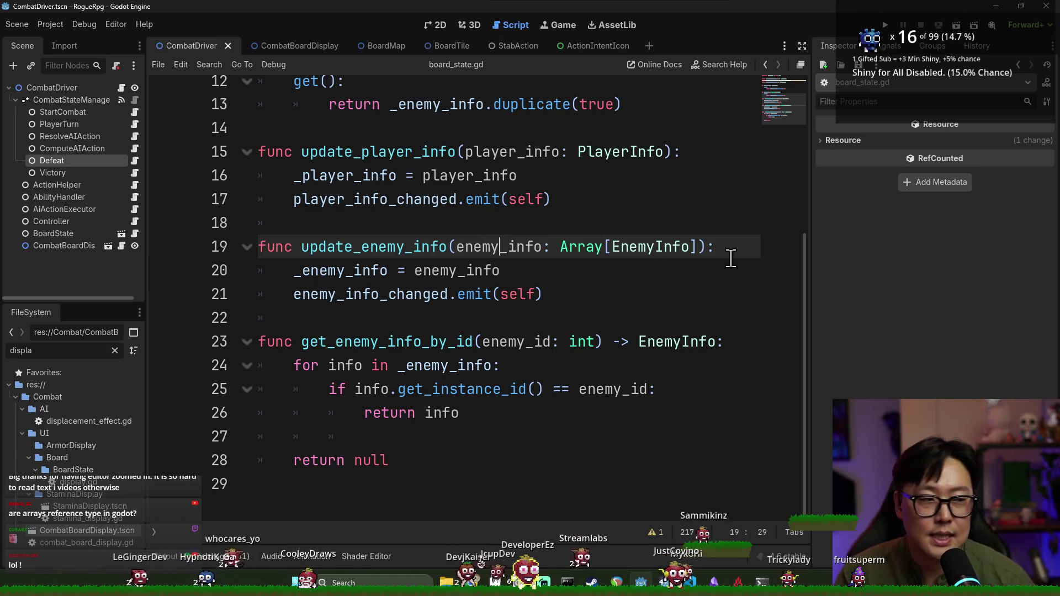
{"action": "left_click", "coordinate": [386, 271]}
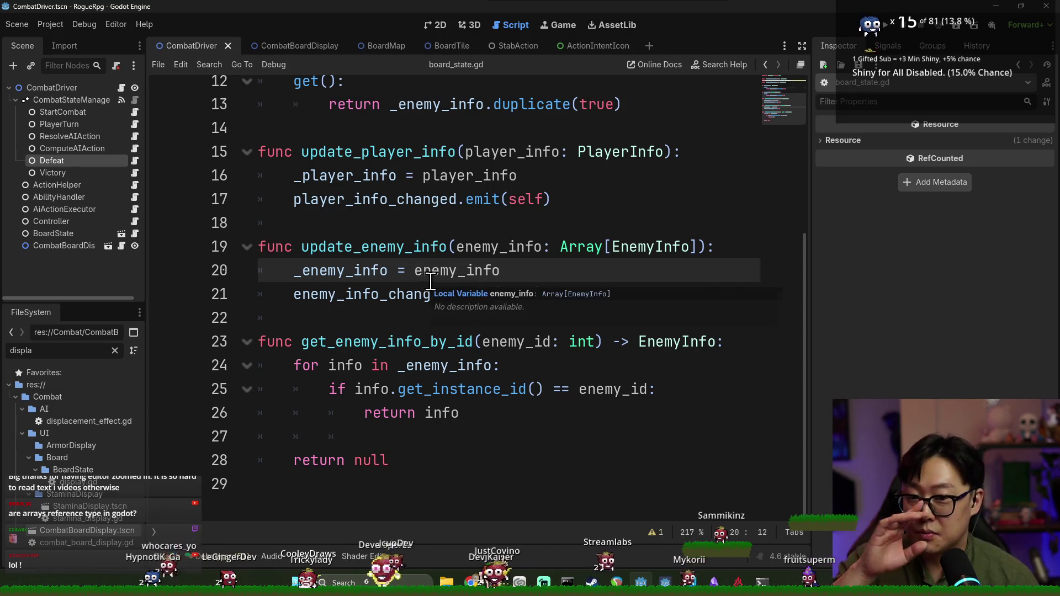
{"action": "scroll", "coordinate": [386, 292], "scroll_direction": "up", "scroll_amount": 2}
{"action": "scroll", "coordinate": [381, 301], "scroll_direction": "down", "scroll_amount": 1}
{"action": "double_click", "coordinate": [349, 304]}
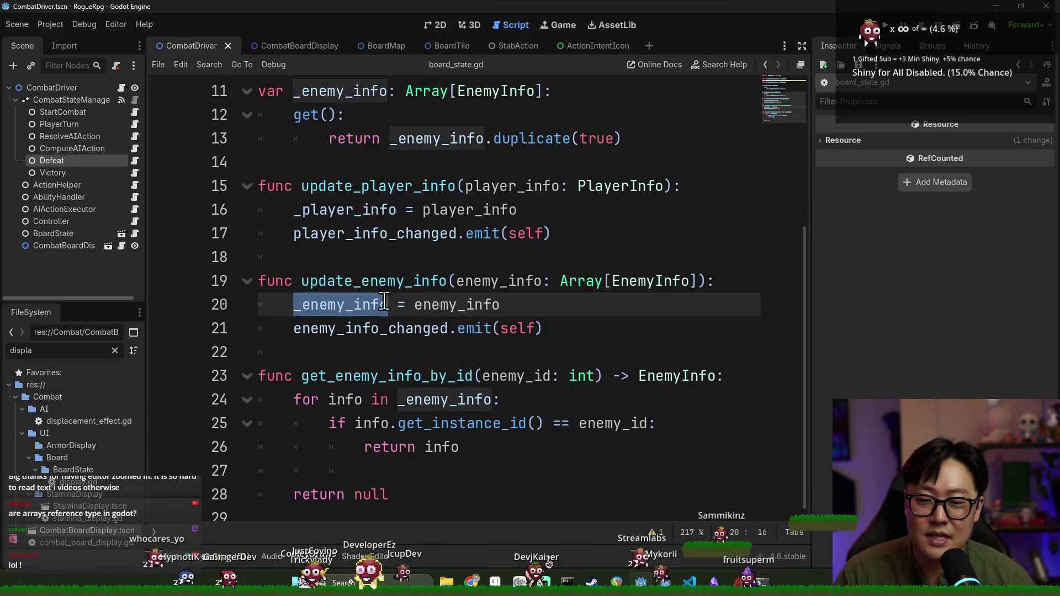
{"action": "left_click", "coordinate": [470, 307]}
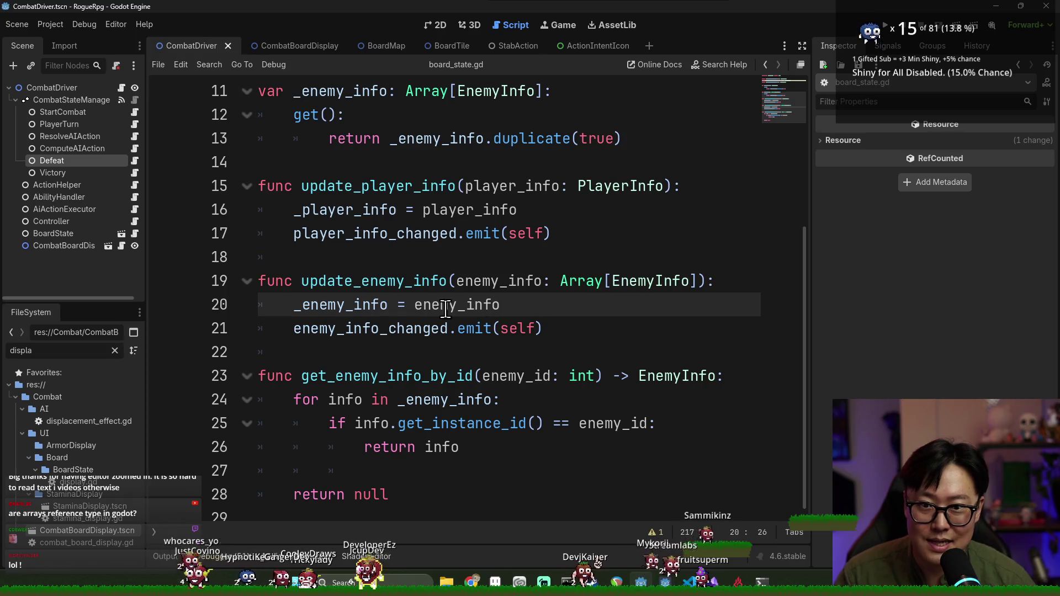
{"action": "double_click", "coordinate": [322, 308]}
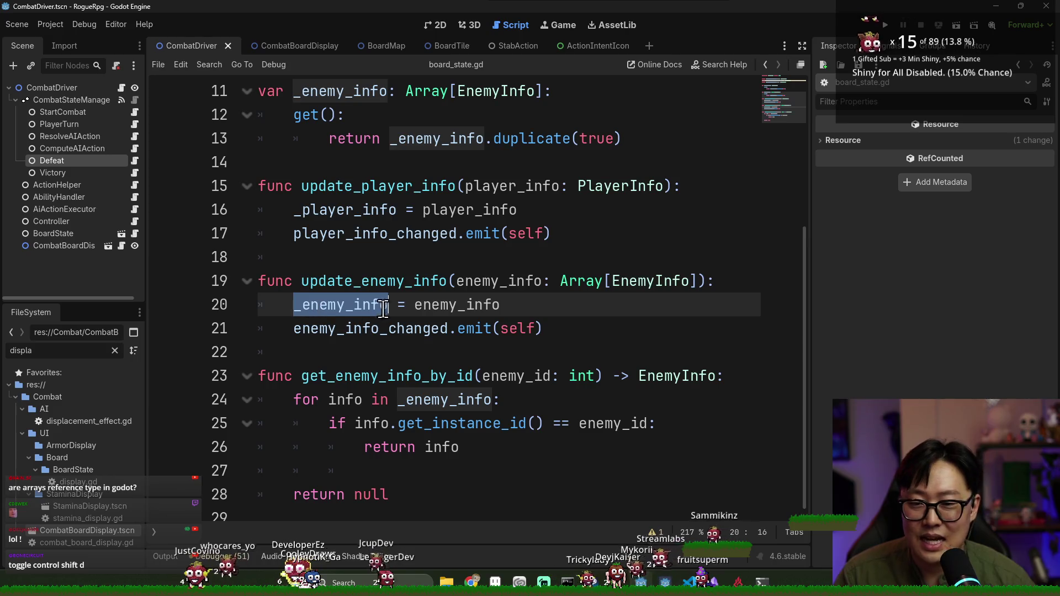
{"action": "left_click", "coordinate": [293, 306]}
{"action": "key", "text": "Return"}
{"action": "key", "text": "Return"}
- Type 'for info in _enemy_info:' and 'if info.get_instance_id() ==' at the top of update_enemy_info
{"action": "left_click", "coordinate": [433, 310]}
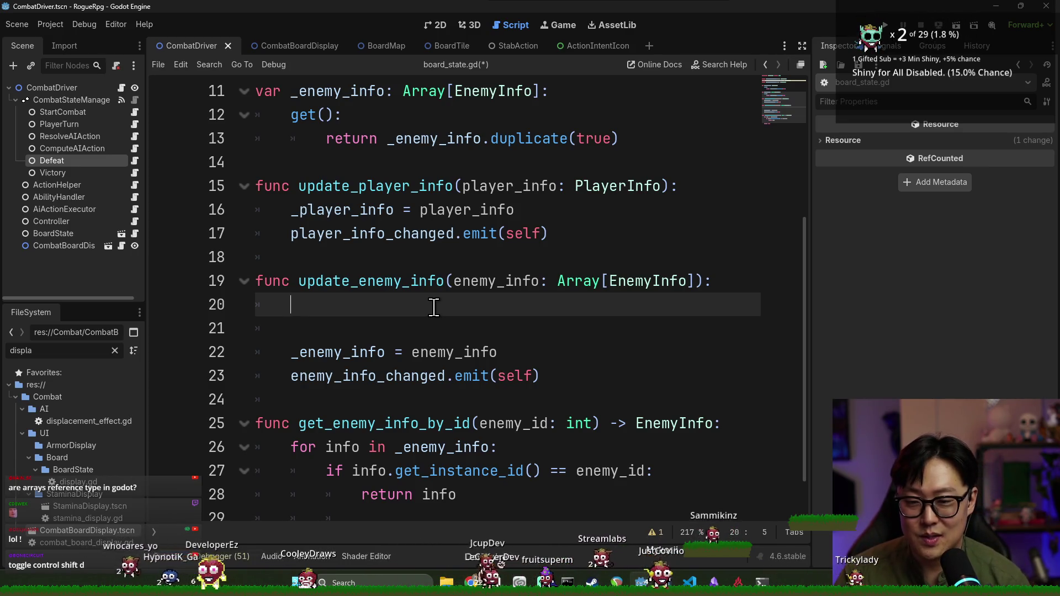
{"action": "type", "text": "forinfo in e"}
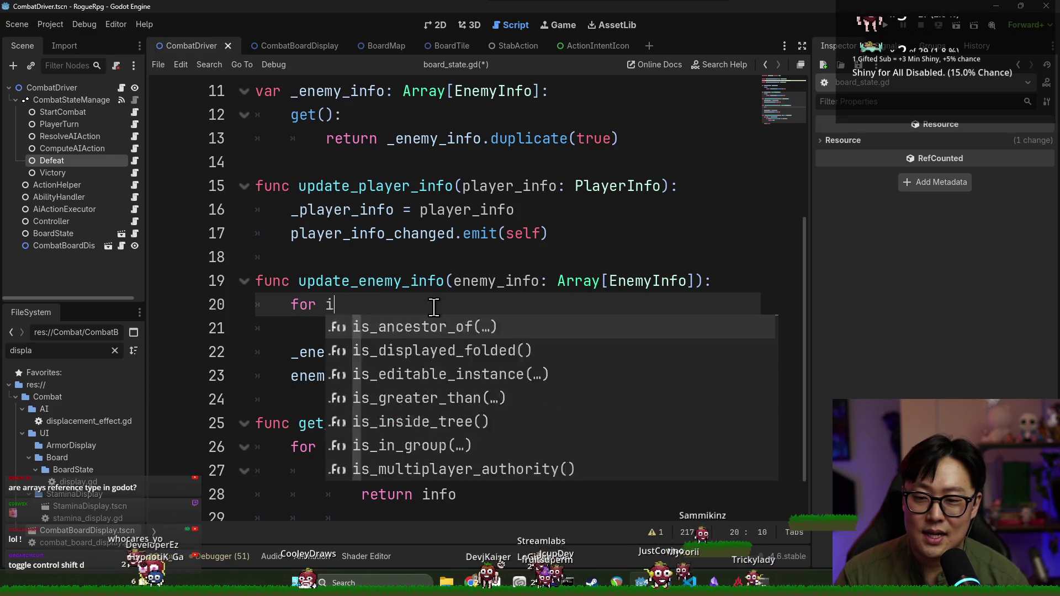
{"action": "key", "text": "BackSpace"}
{"action": "type", "text": "_"}
{"action": "key", "text": "Return"}
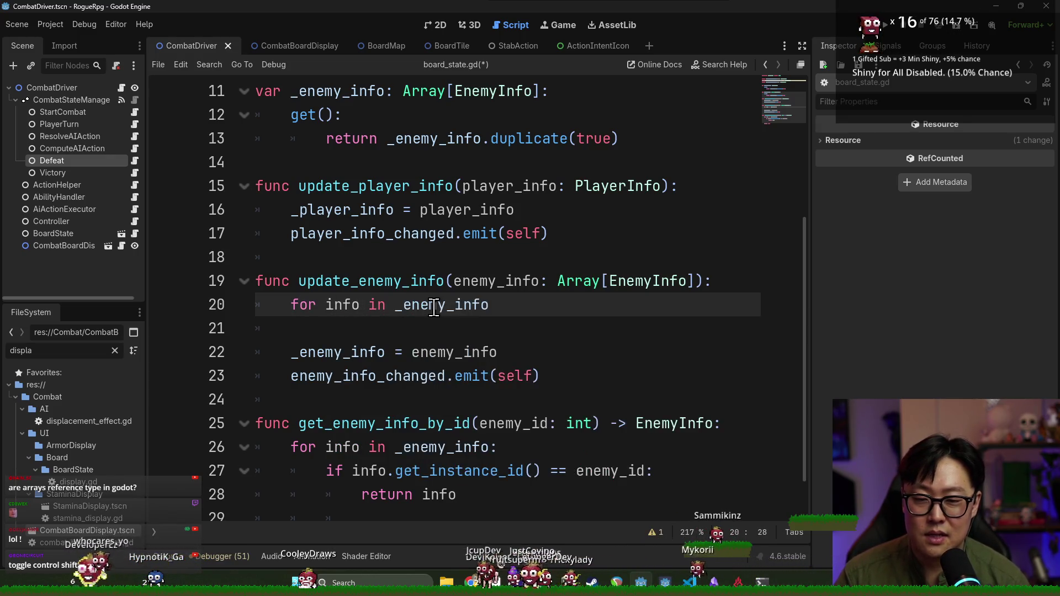
{"action": "type", "text": ":"}
{"action": "key", "text": "Return"}
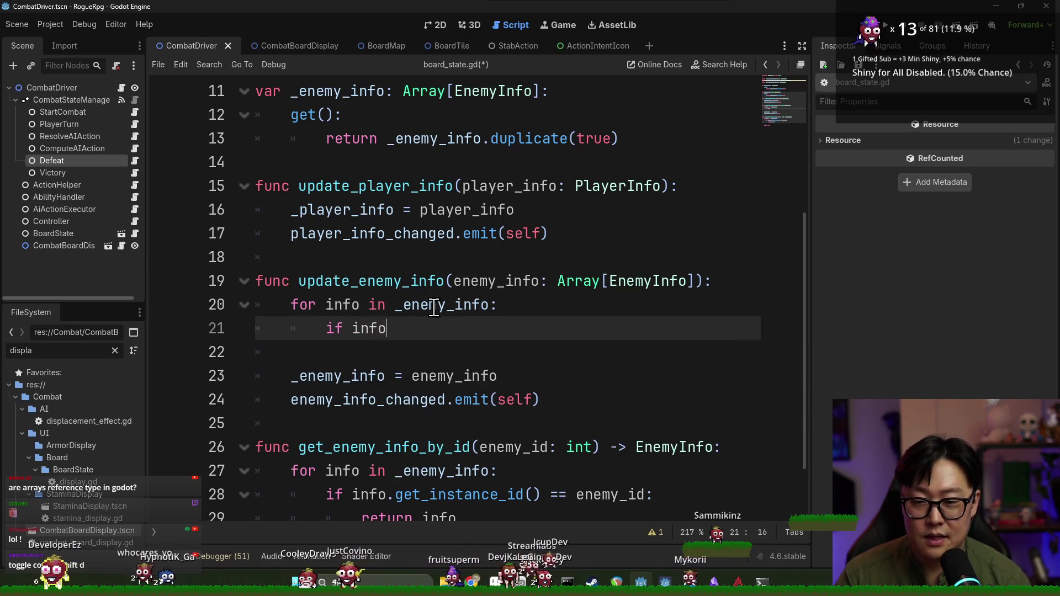
{"action": "type", "text": ".get_in"}
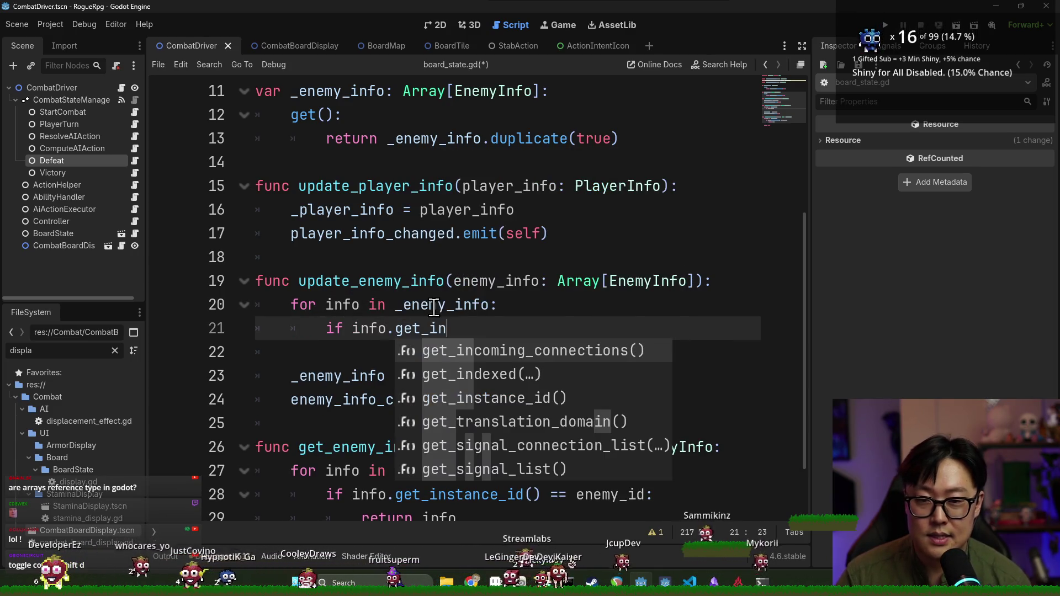
{"action": "type", "text": "stan"}
{"action": "key", "text": "Return"}
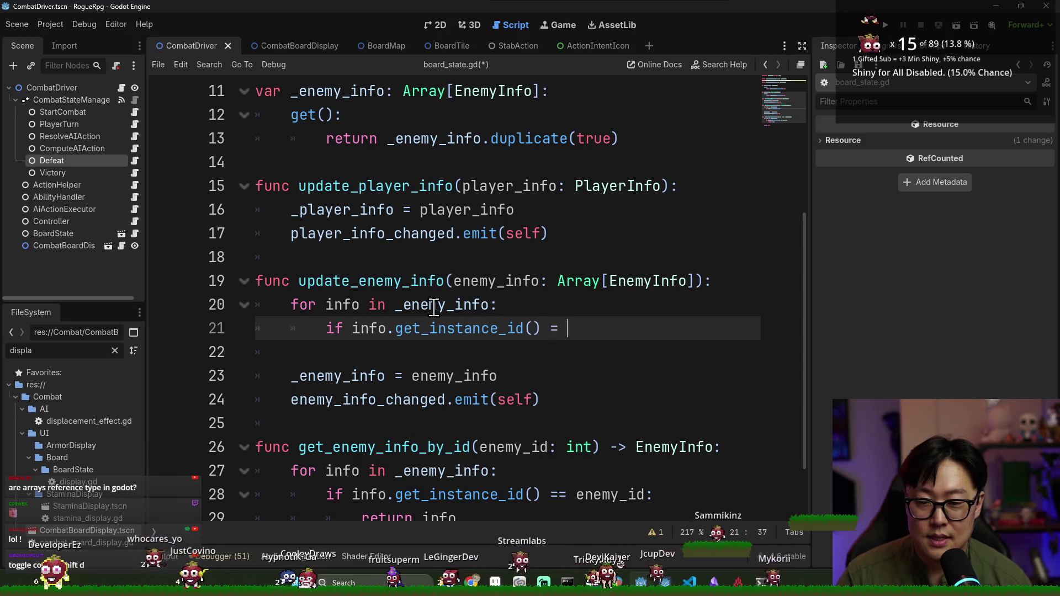
{"action": "type", "text": "="}
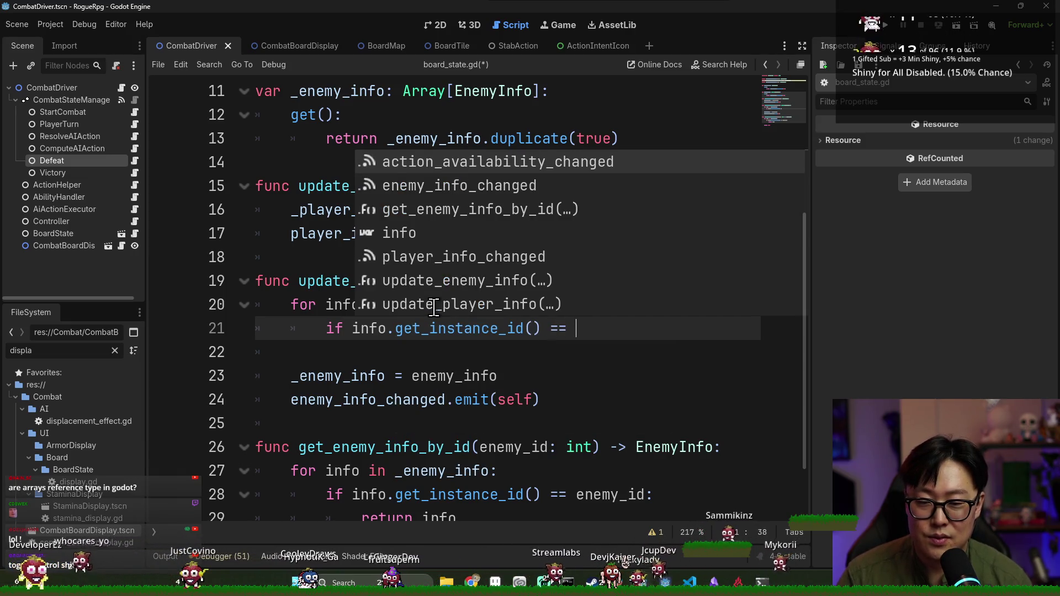
{"action": "left_click", "coordinate": [438, 376]}
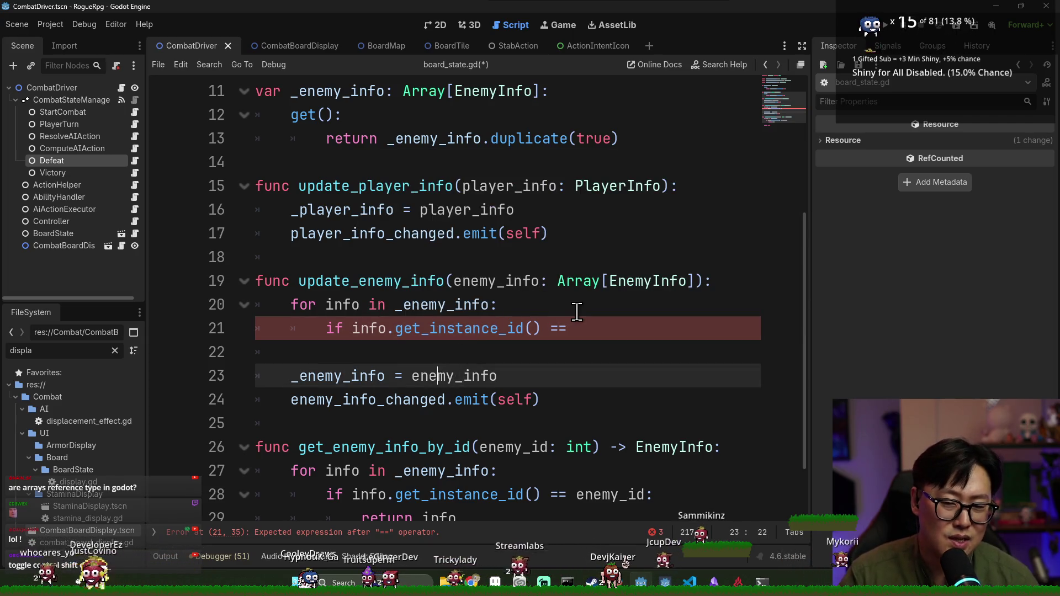
- Inspect the function header, its EnemyInfo parameter, and the enemy_info_changed signal declaration
{"action": "left_click", "coordinate": [473, 281]}
{"action": "left_click", "coordinate": [636, 283]}
{"action": "left_click", "coordinate": [478, 281]}
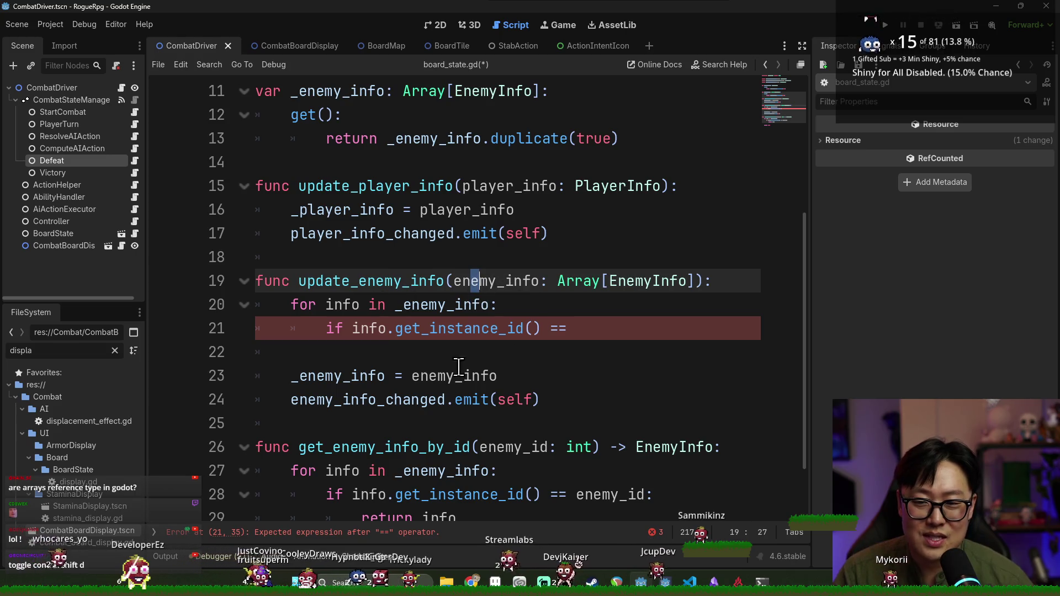
{"action": "left_click", "coordinate": [482, 300]}
{"action": "left_click", "coordinate": [579, 281]}
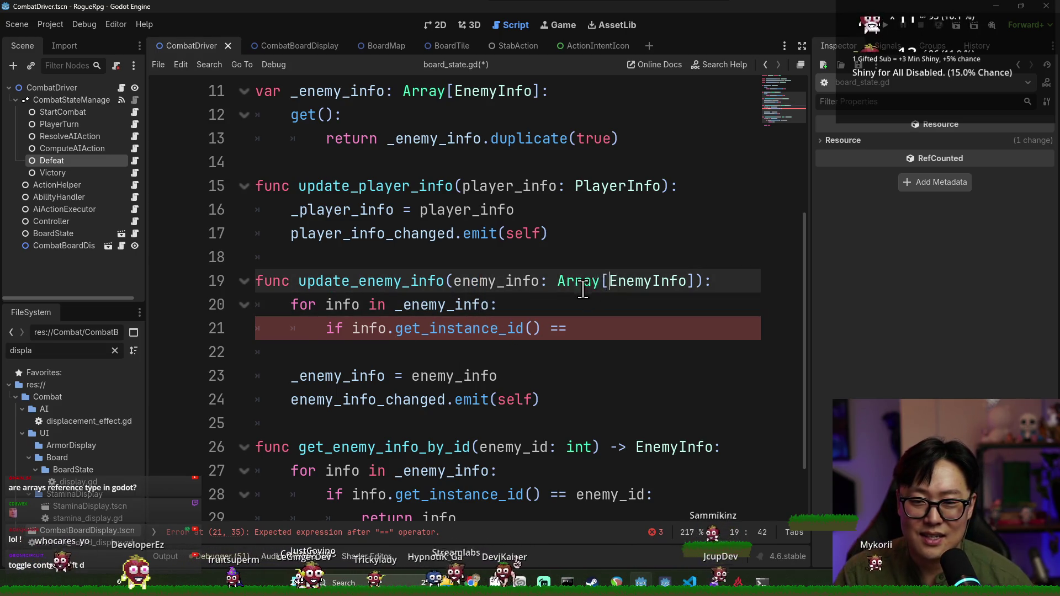
{"action": "scroll", "coordinate": [559, 297], "scroll_direction": "up", "scroll_amount": 5}
{"action": "double_click", "coordinate": [409, 186]}
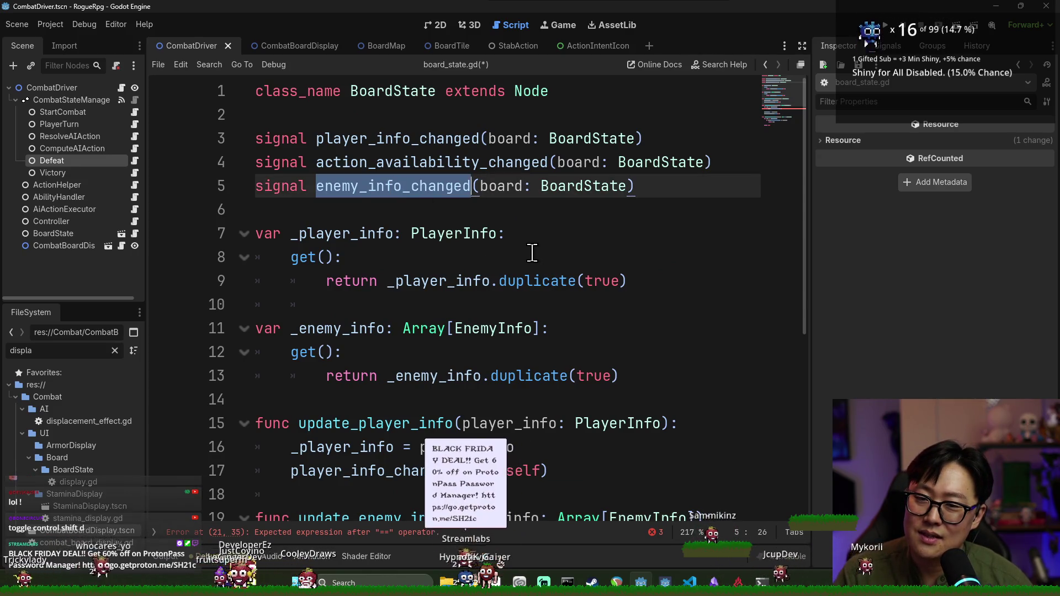
{"action": "scroll", "coordinate": [532, 252], "scroll_direction": "down", "scroll_amount": 3}
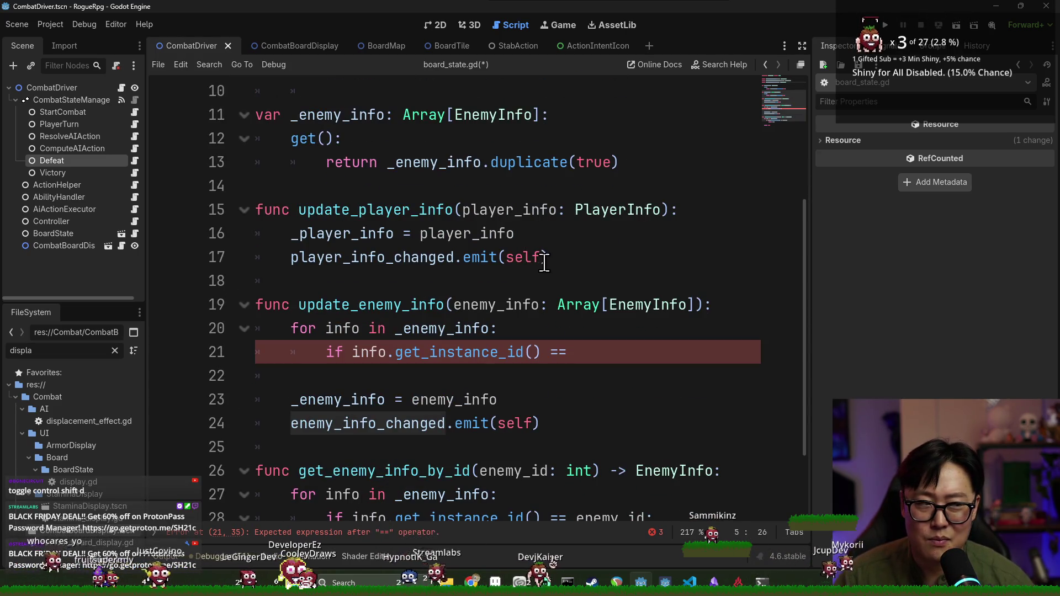
{"action": "scroll", "coordinate": [490, 310], "scroll_direction": "up", "scroll_amount": 3}
{"action": "double_click", "coordinate": [442, 281]}
{"action": "double_click", "coordinate": [441, 376]}
{"action": "double_click", "coordinate": [522, 376]}
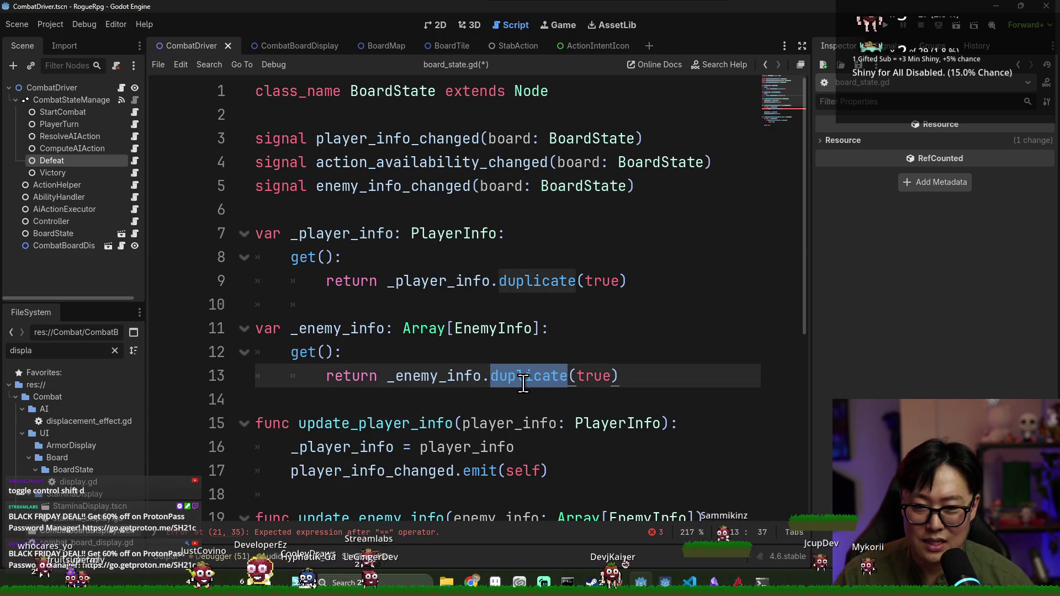
{"action": "double_click", "coordinate": [467, 378]}
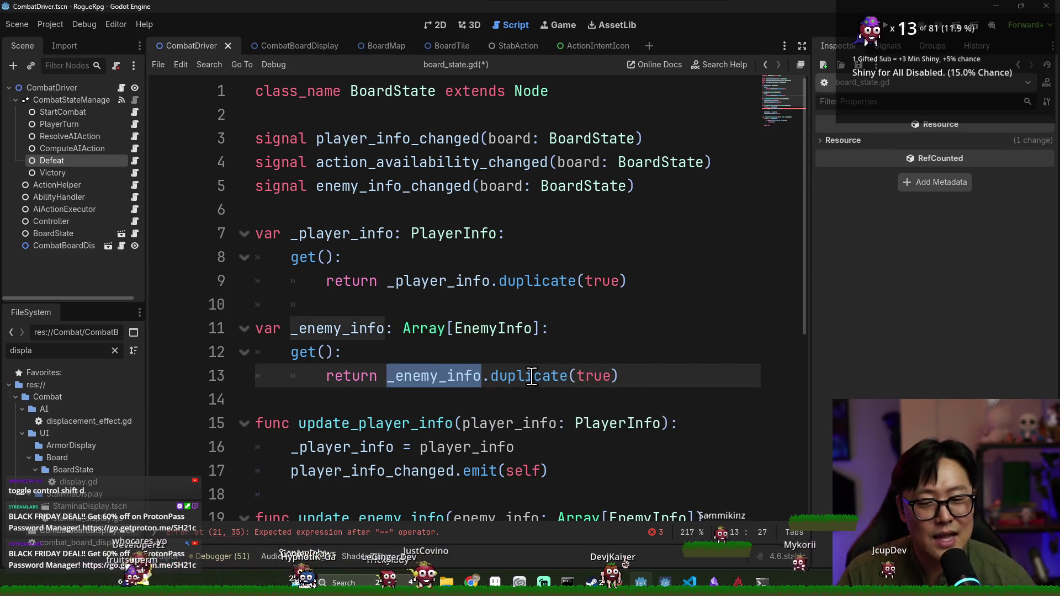
{"action": "mouse_move", "coordinate": [531, 377]}
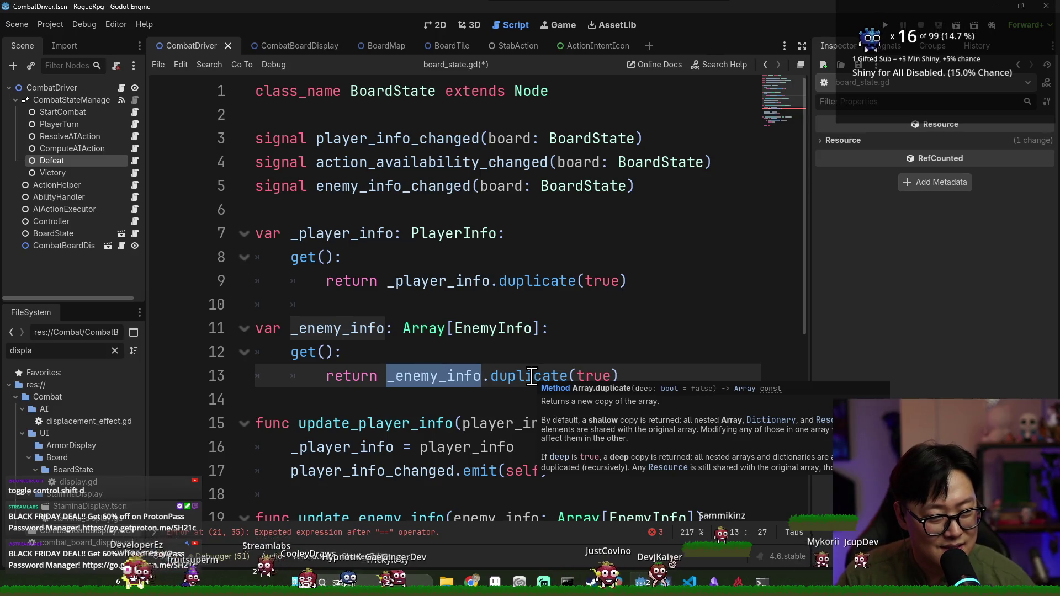
{"action": "double_click", "coordinate": [531, 377]}
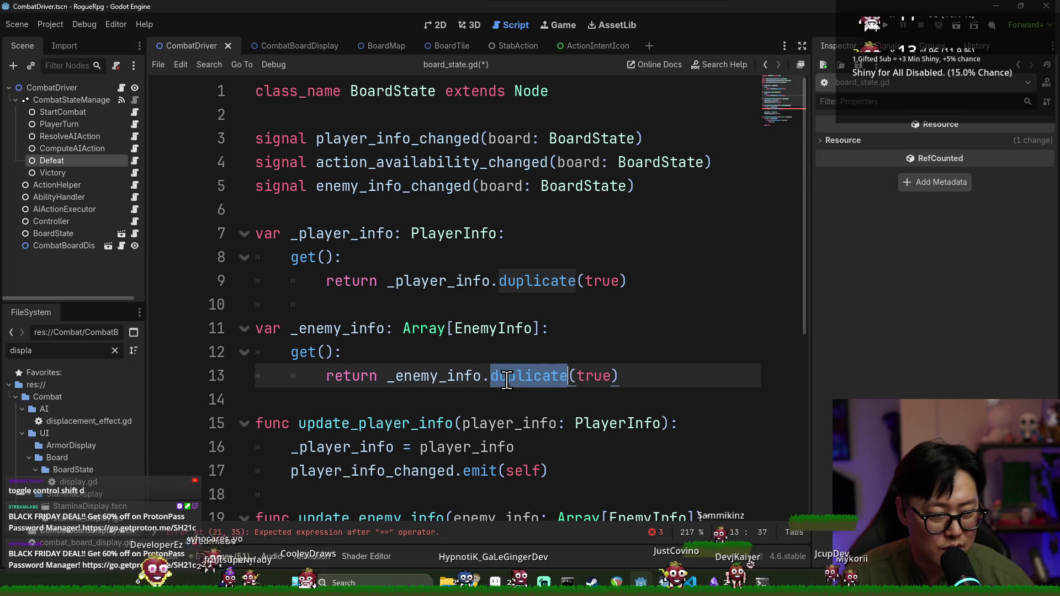
{"action": "mouse_move", "coordinate": [506, 381]}
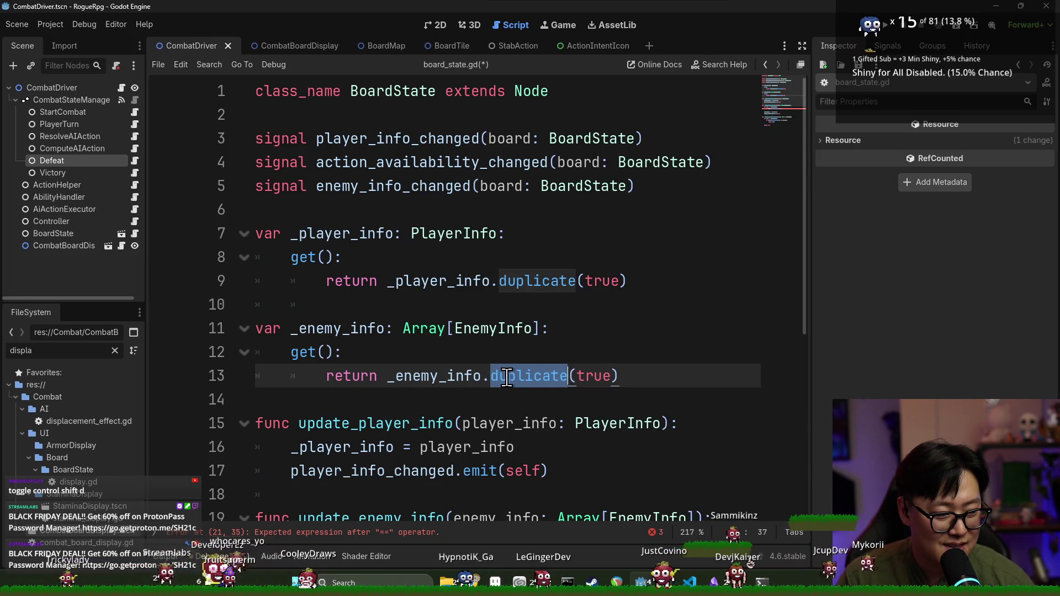
{"action": "scroll", "coordinate": [506, 379], "scroll_direction": "down", "scroll_amount": 3}
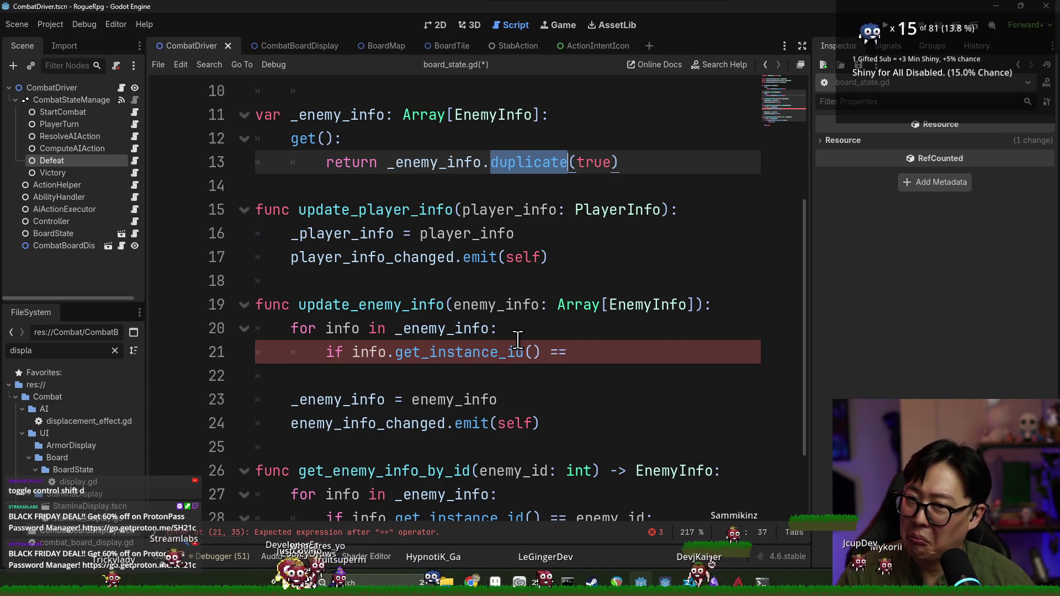
{"action": "scroll", "coordinate": [508, 326], "scroll_direction": "down", "scroll_amount": 2}
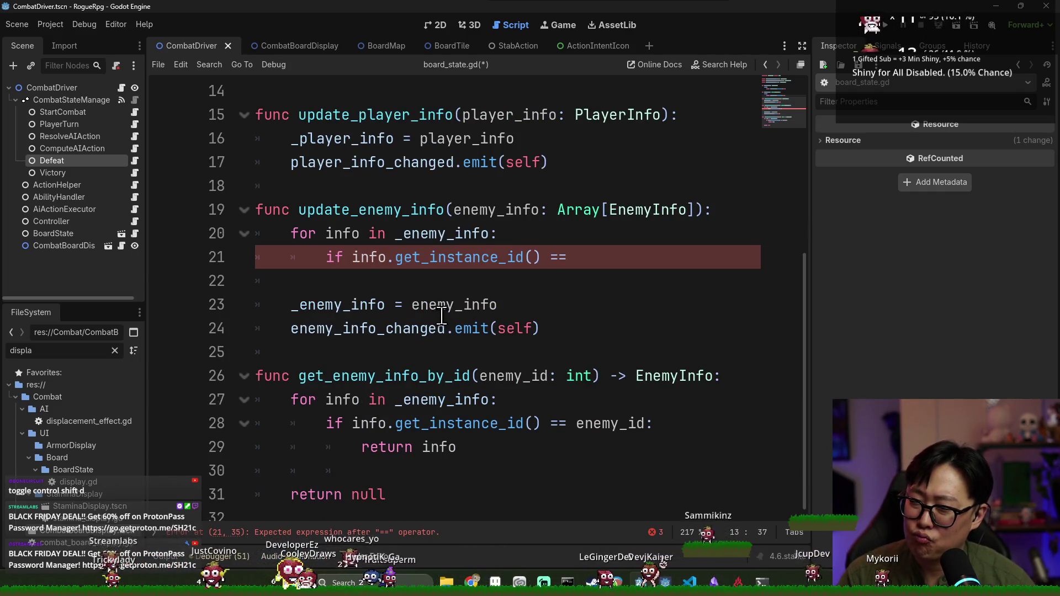
- Replace get_instance_id() on line 21 with id so the check reads info.id
{"action": "double_click", "coordinate": [442, 264]}
{"action": "double_click", "coordinate": [444, 239]}
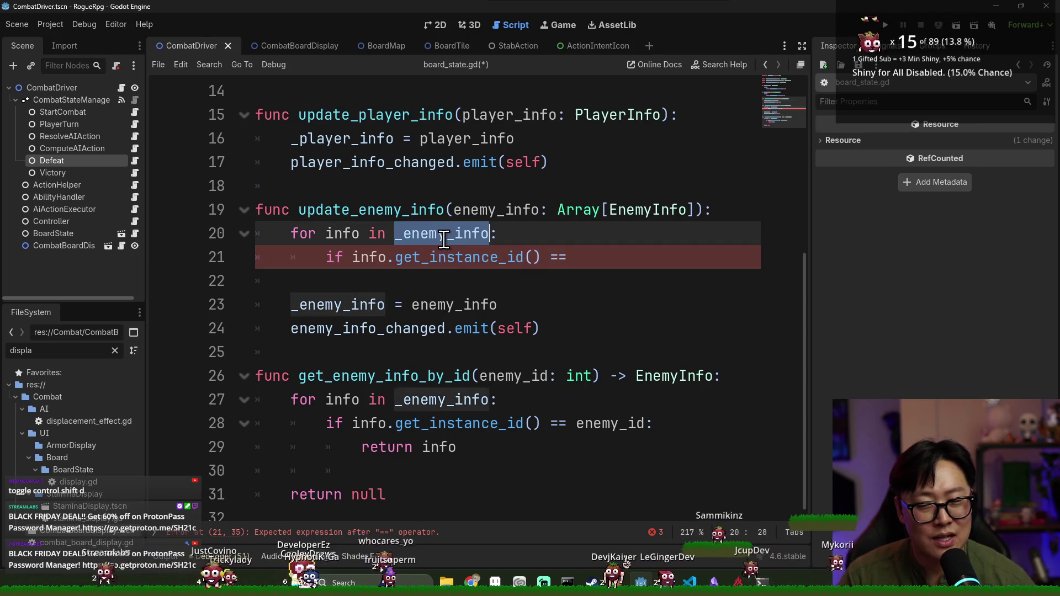
{"action": "left_click_drag", "start_coordinate": [544, 258], "coordinate": [395, 259]}
{"action": "key", "text": "BackSpace"}
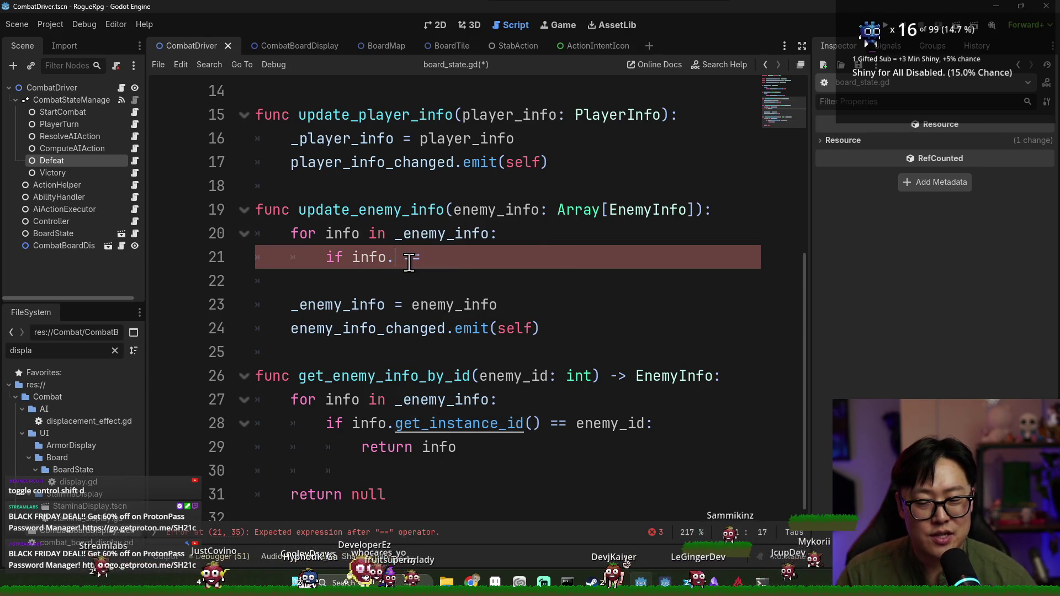
{"action": "key", "text": "ctrl+space"}
{"action": "type", "text": "id"}
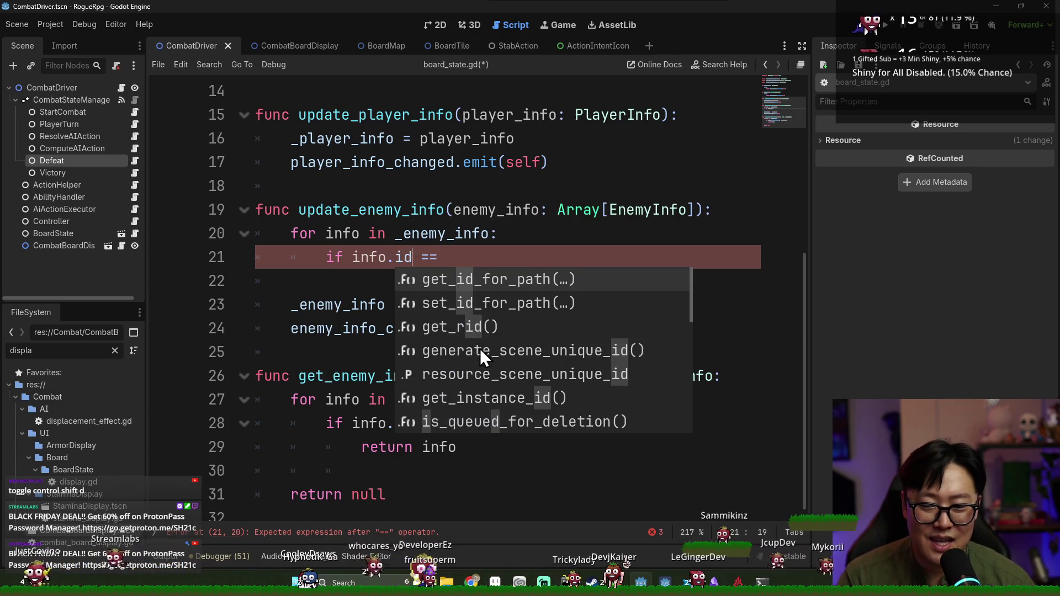
{"action": "scroll", "coordinate": [482, 384], "scroll_direction": "down", "scroll_amount": 1}
{"action": "scroll", "coordinate": [485, 390], "scroll_direction": "up", "scroll_amount": 1}
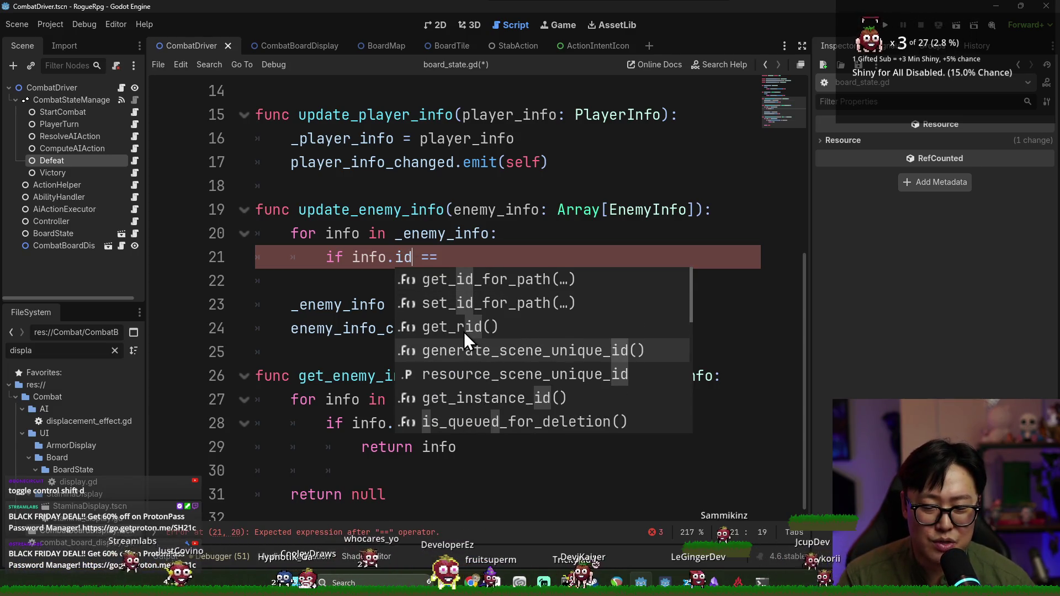
{"action": "key", "text": "Escape"}
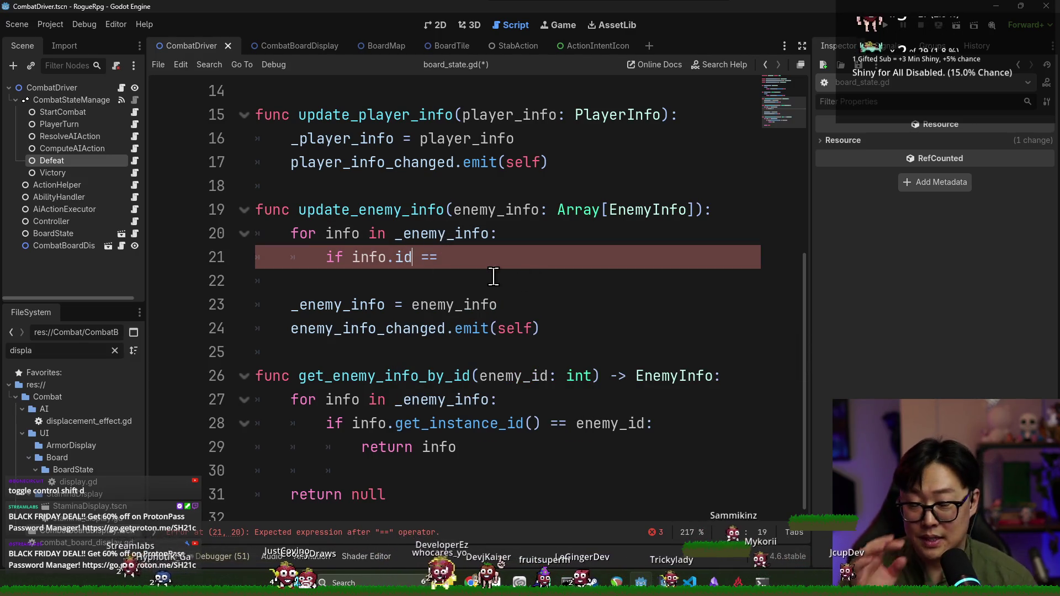
- Delete the unfinished loop on lines 20–21 and save board_state.gd
{"action": "left_click", "coordinate": [333, 257], "text": "shift"}
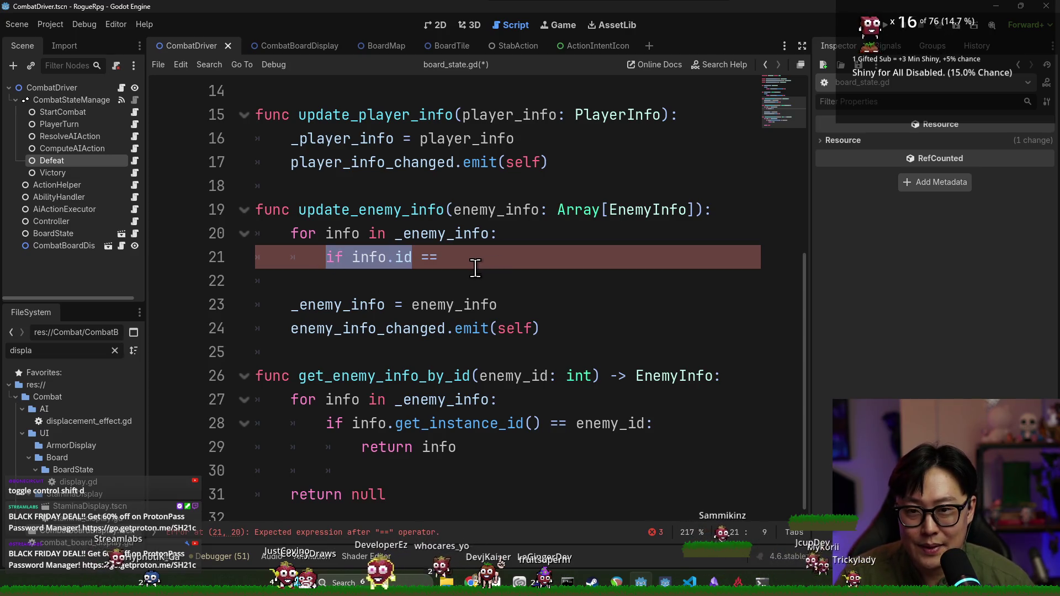
{"action": "left_click", "coordinate": [471, 260]}
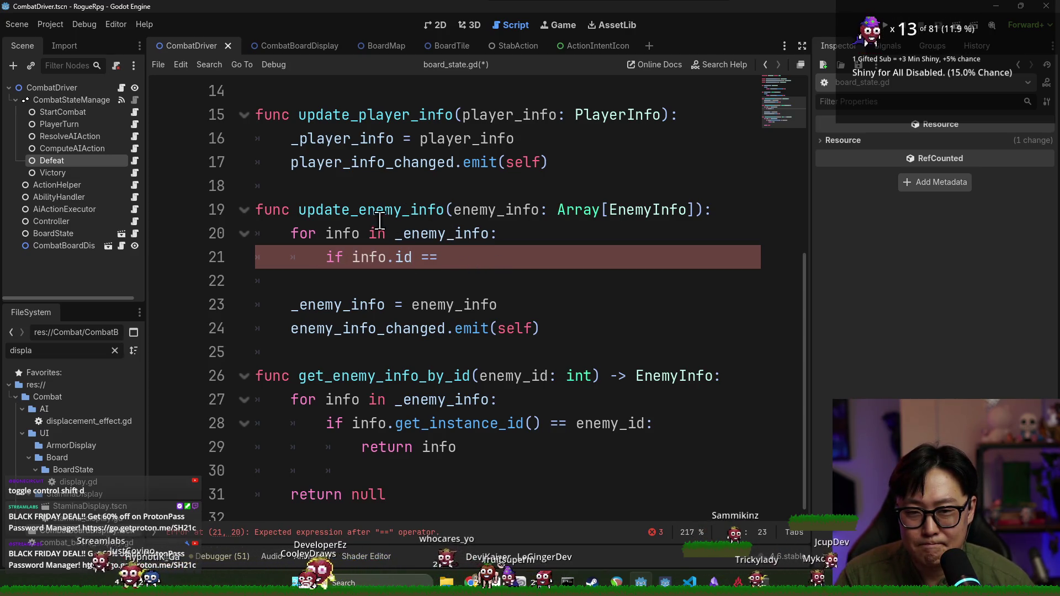
{"action": "left_click", "coordinate": [275, 236], "text": "shift"}
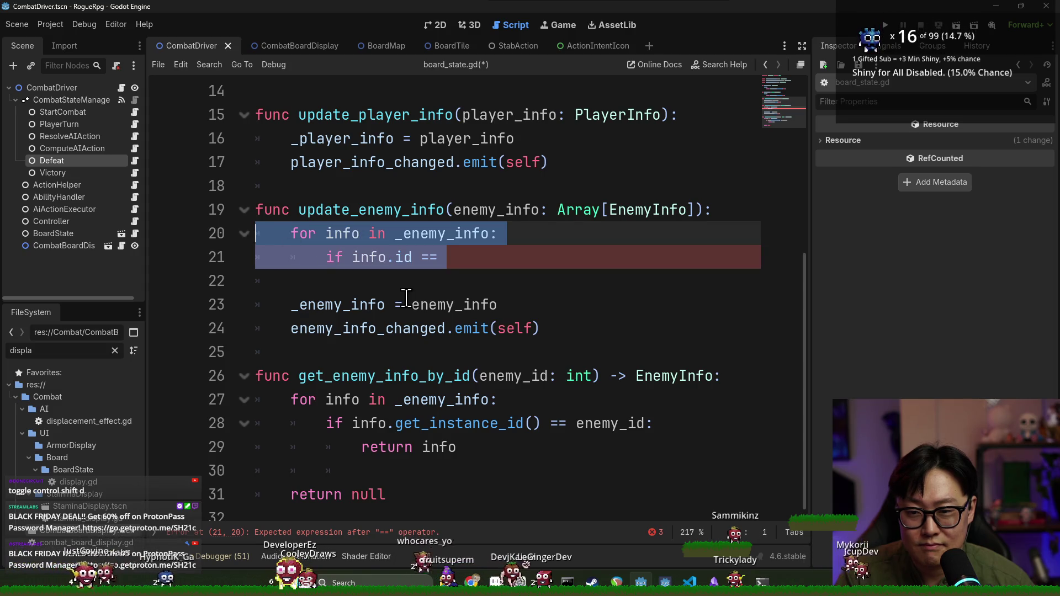
{"action": "key", "text": "BackSpace"}
{"action": "key", "text": "BackSpace"}
{"action": "key", "text": "ctrl+s"}
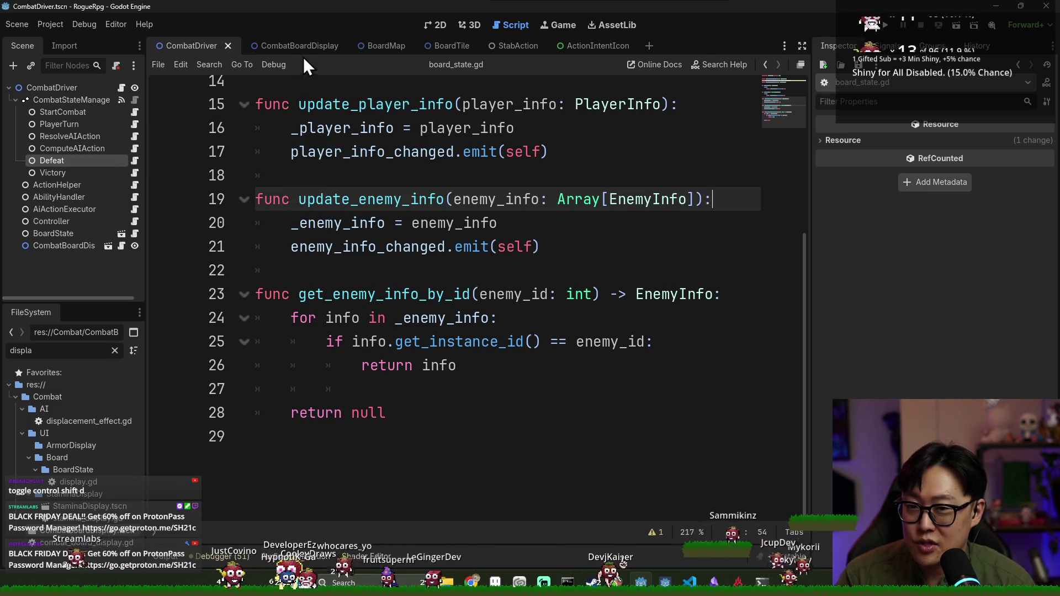
- Check ActionHelper and inflict_damage's update_enemy_info call, then jump to its definition in board_state.gd
{"action": "left_click", "coordinate": [134, 185]}
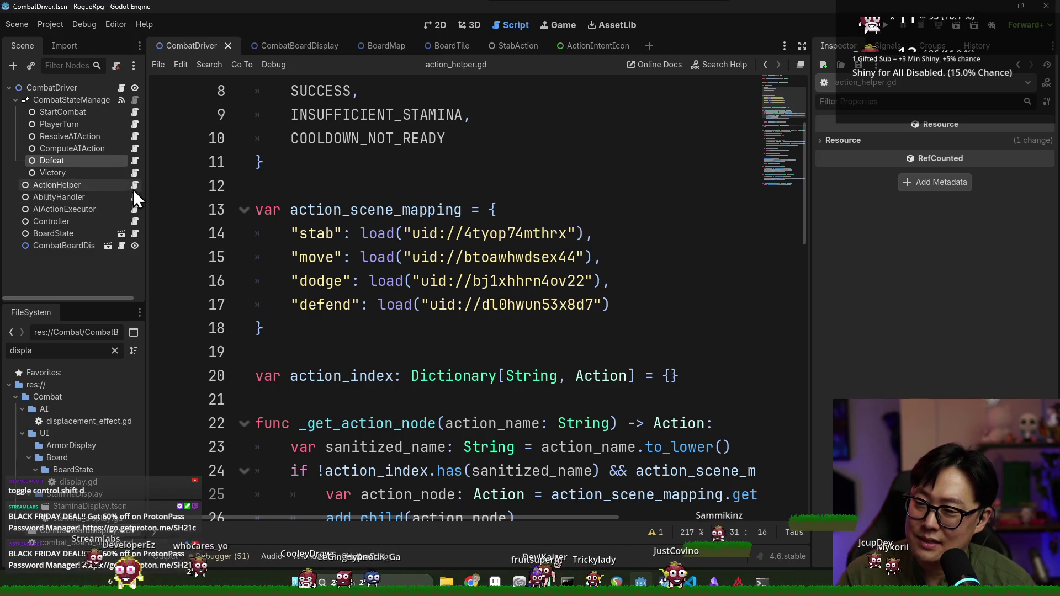
{"action": "left_click", "coordinate": [133, 223]}
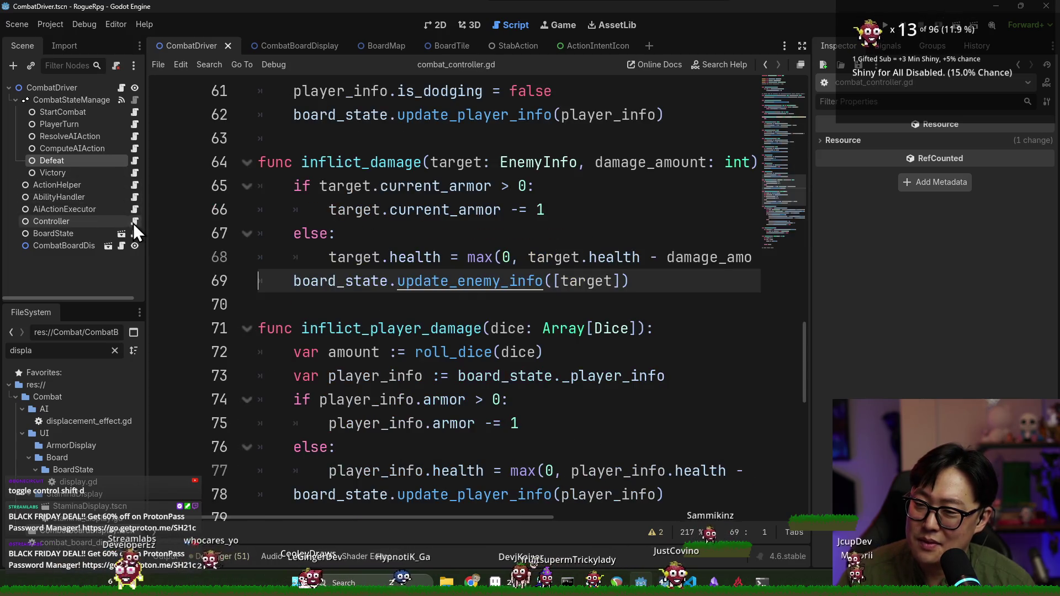
{"action": "double_click", "coordinate": [414, 286]}
{"action": "double_click", "coordinate": [564, 281]}
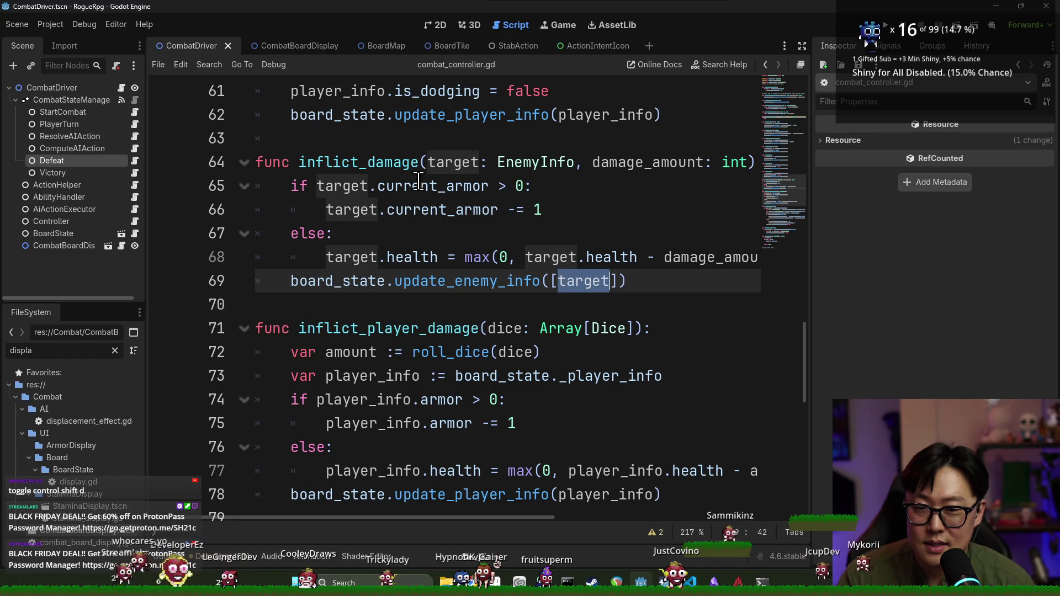
{"action": "double_click", "coordinate": [362, 163]}
{"action": "double_click", "coordinate": [576, 281]}
{"action": "left_click", "coordinate": [514, 283]}
{"action": "left_click", "coordinate": [468, 286], "text": "ctrl"}
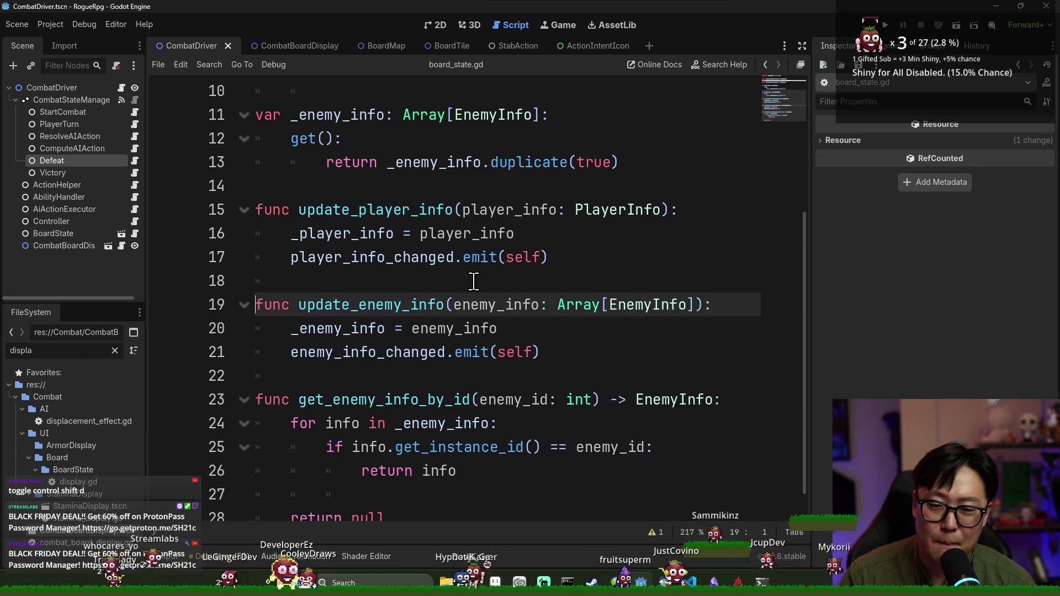
- Restore the deleted loop and complete its comparison with info.get_instance_id()
{"action": "double_click", "coordinate": [392, 309]}
{"action": "double_click", "coordinate": [384, 329]}
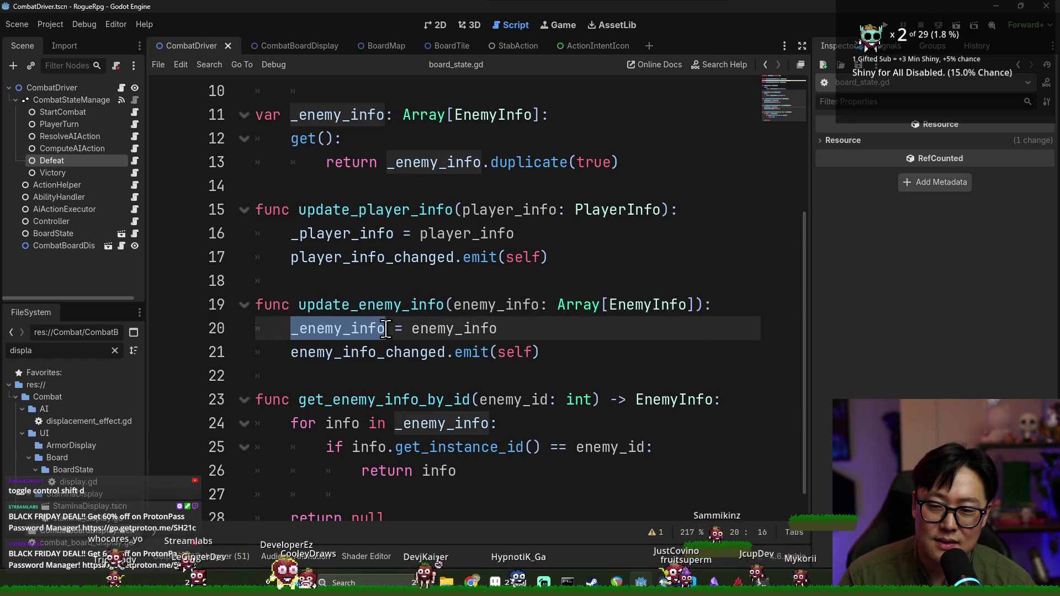
{"action": "key", "text": "ctrl+z"}
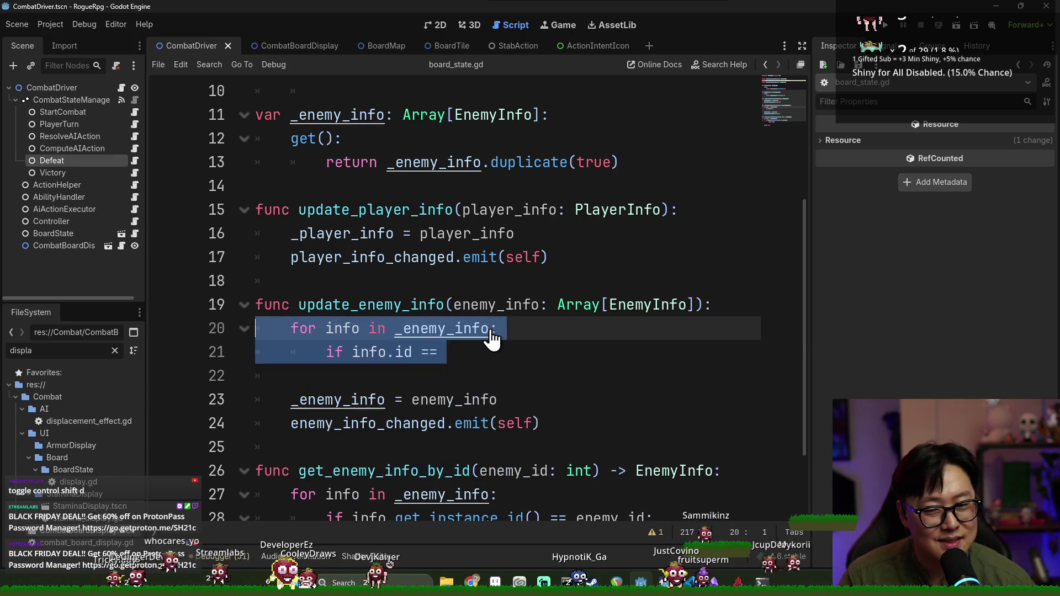
{"action": "left_click", "coordinate": [486, 352]}
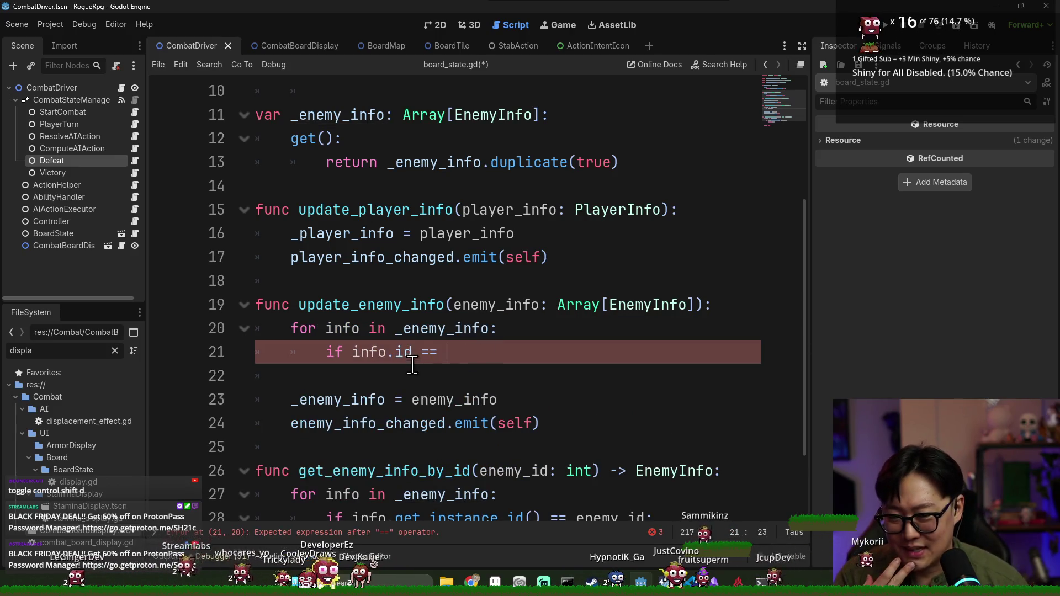
{"action": "type", "text": "nst"}
{"action": "key", "text": "ctrl+space"}
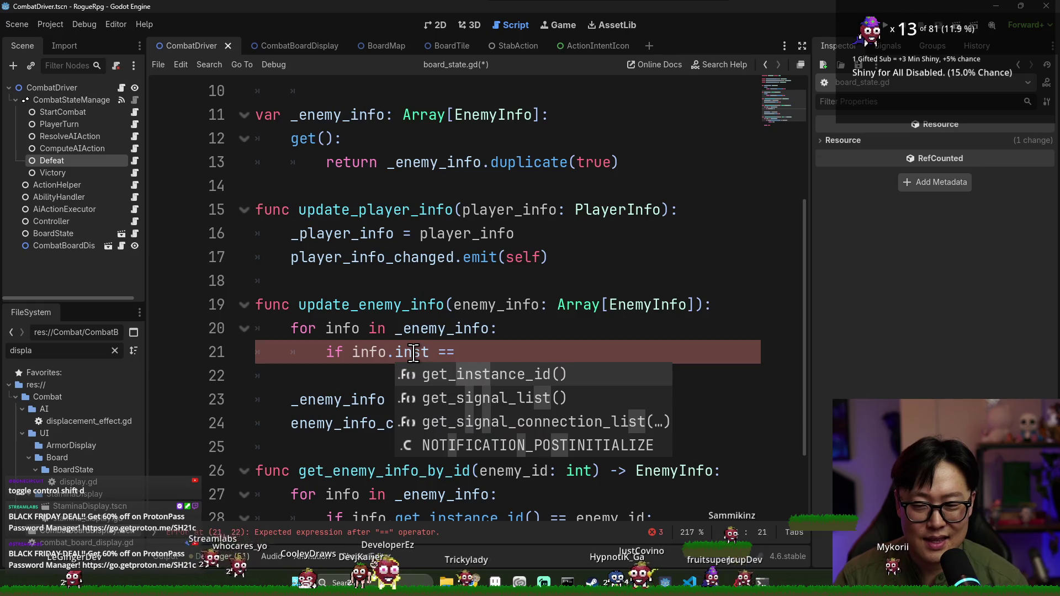
{"action": "key", "text": "Return"}
{"action": "left_click", "coordinate": [618, 349]}
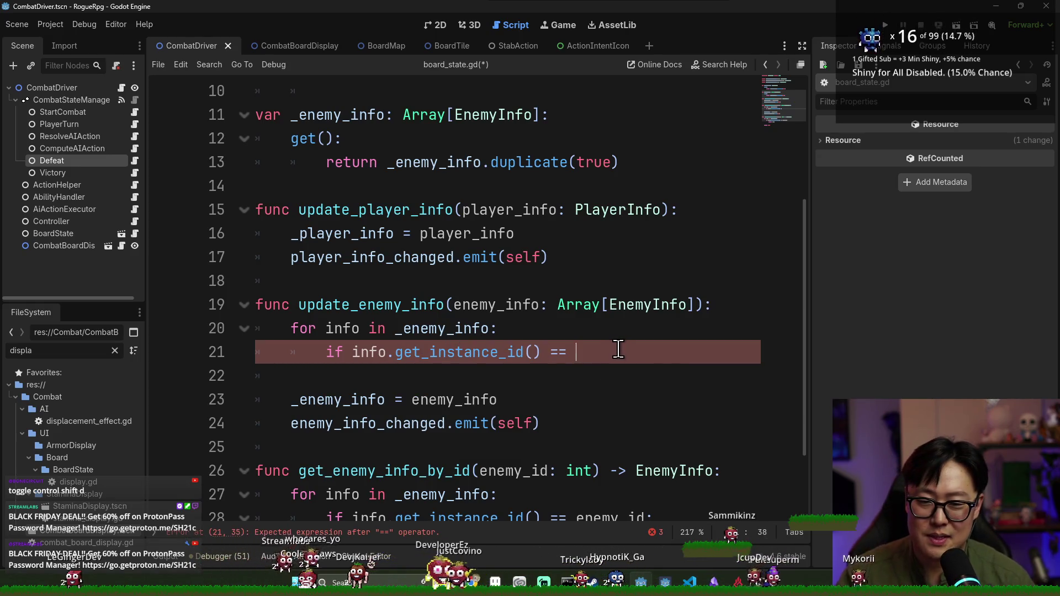
{"action": "double_click", "coordinate": [503, 308]}
{"action": "left_click", "coordinate": [585, 356]}
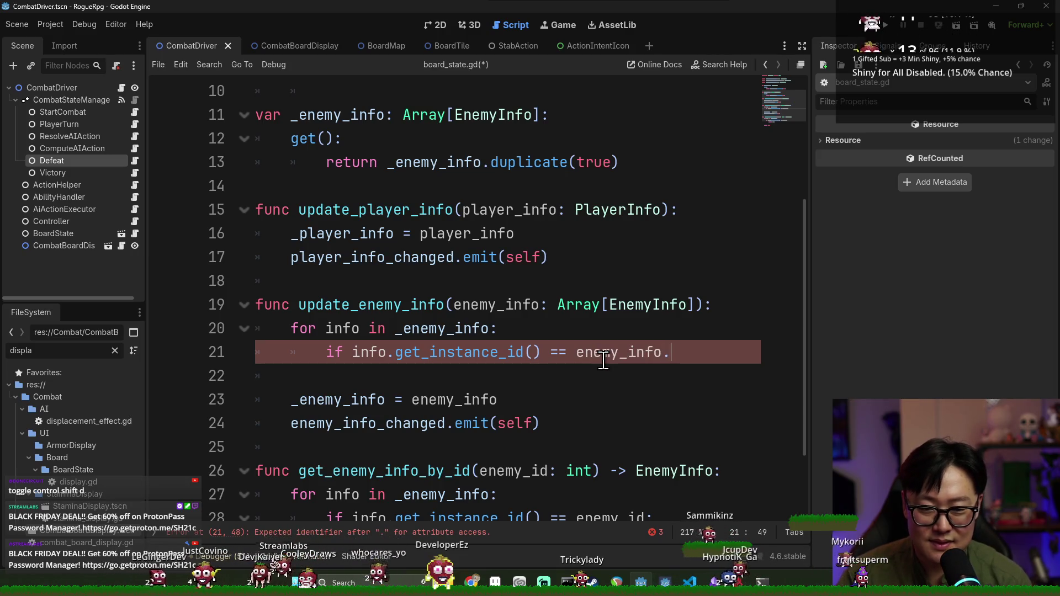
- Add a new indented line after the for header on line 20
{"action": "left_click", "coordinate": [287, 330], "text": "shift"}
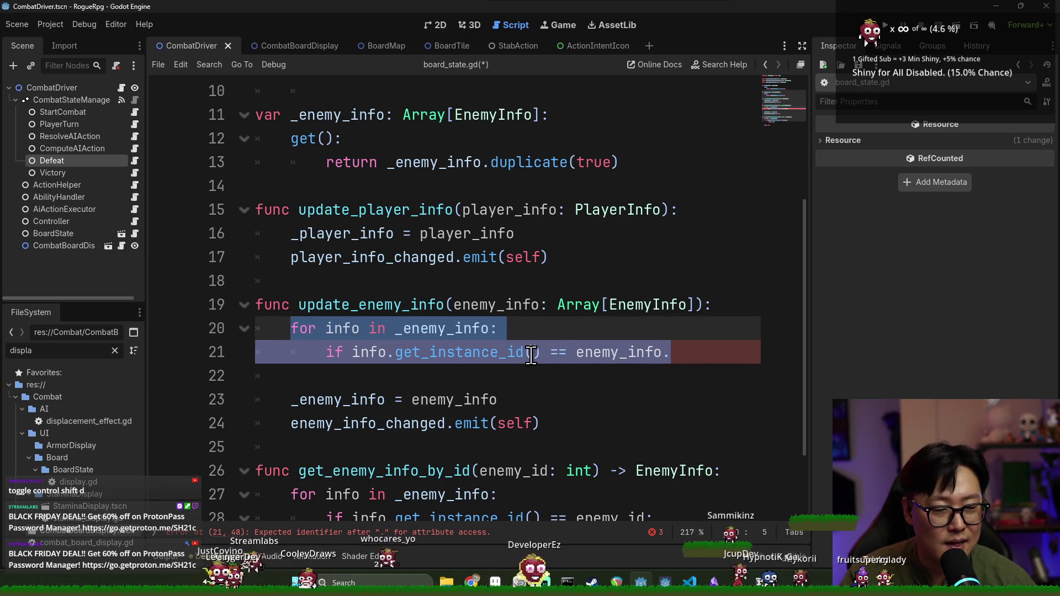
{"action": "left_click", "coordinate": [684, 353]}
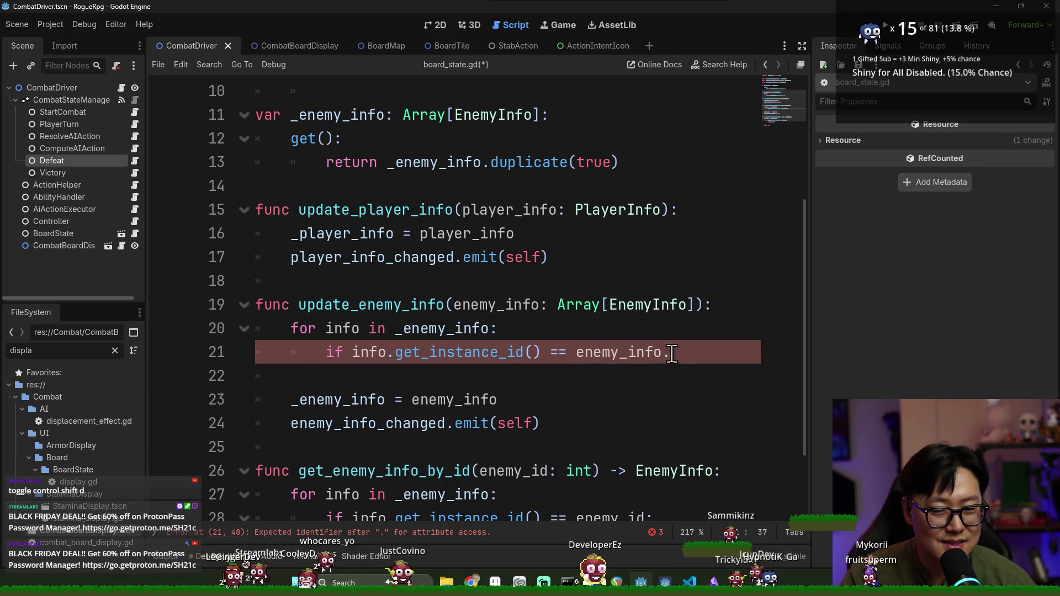
{"action": "left_click", "coordinate": [298, 334], "text": "shift"}
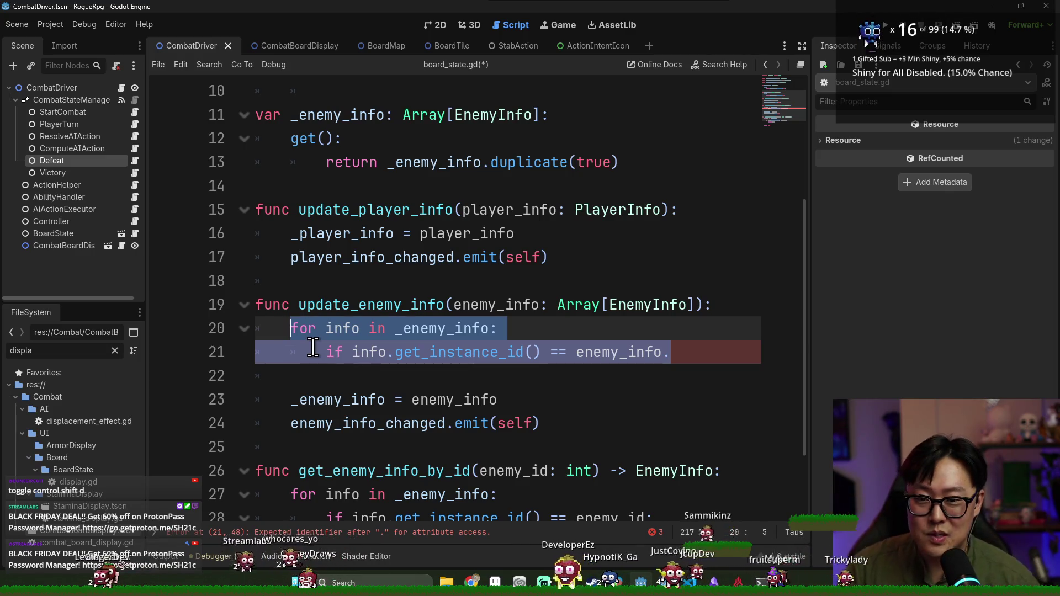
{"action": "left_click", "coordinate": [511, 331]}
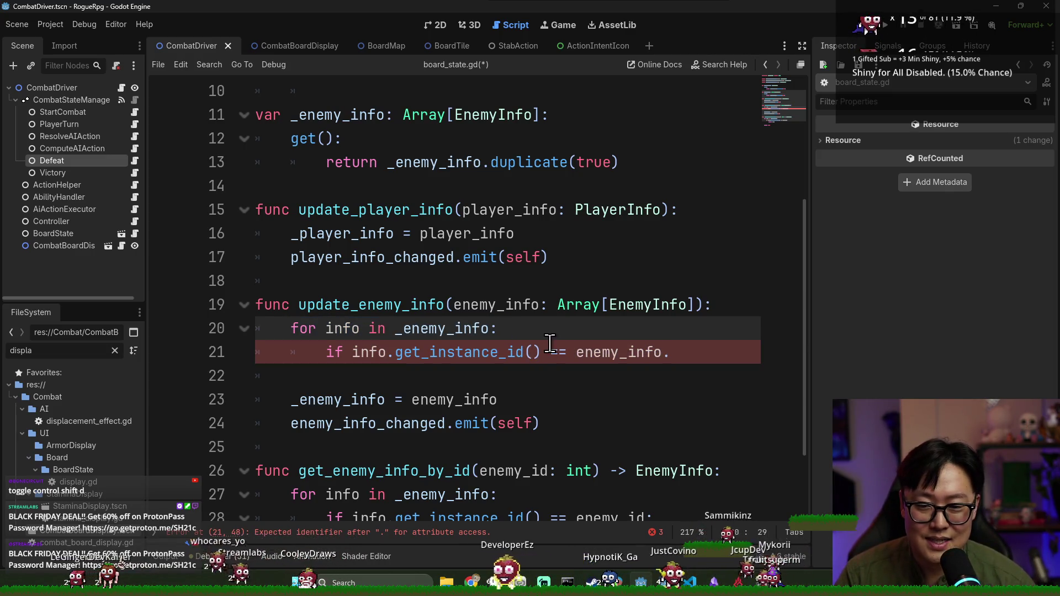
{"action": "key", "text": "Return"}
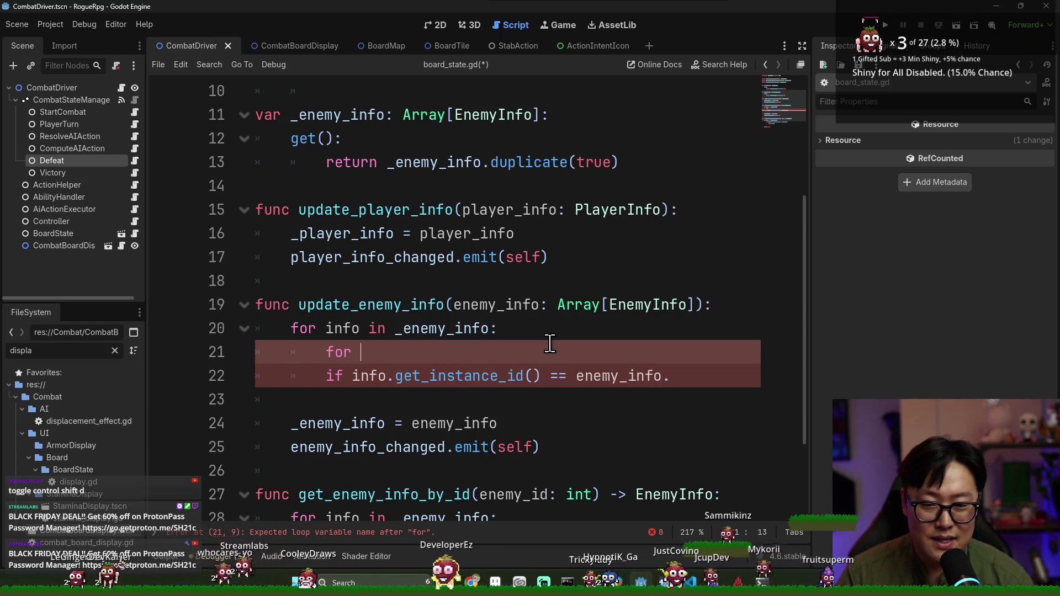
- Write the nested loop header on line 21 iterating over enemy_info
{"action": "type", "text": "updateing_info ="}
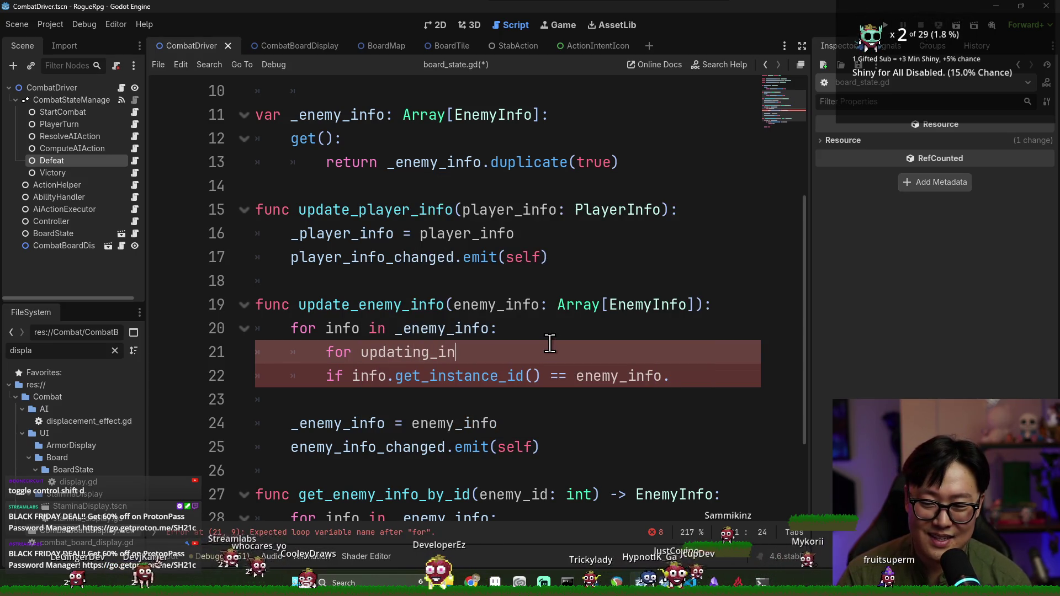
{"action": "key", "text": "BackSpace"}
{"action": "key", "text": "BackSpace"}
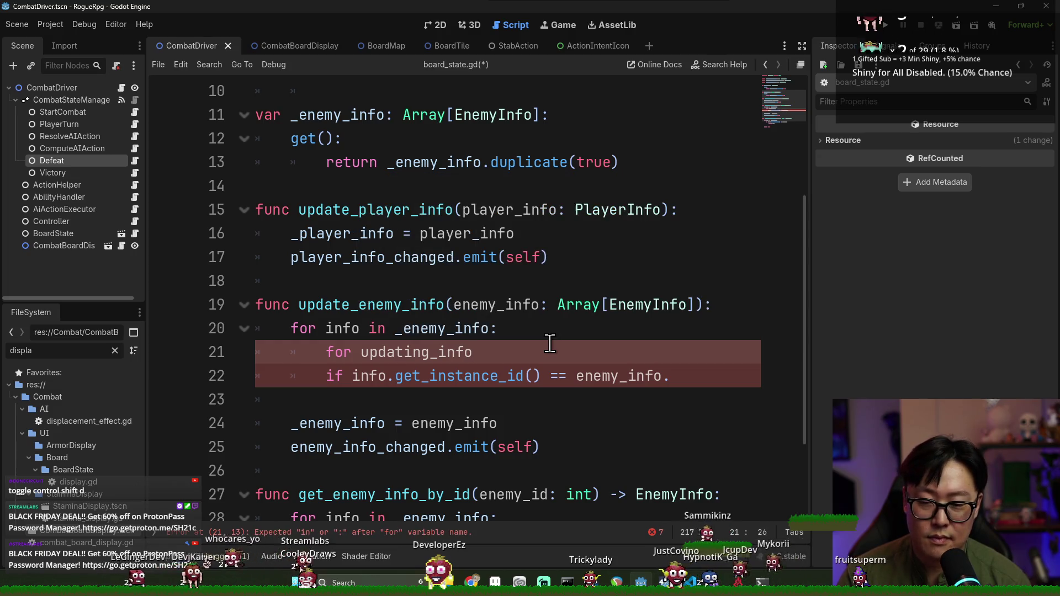
{"action": "type", "text": ":"}
{"action": "key", "text": "BackSpace"}
{"action": "type", "text": "in en"}
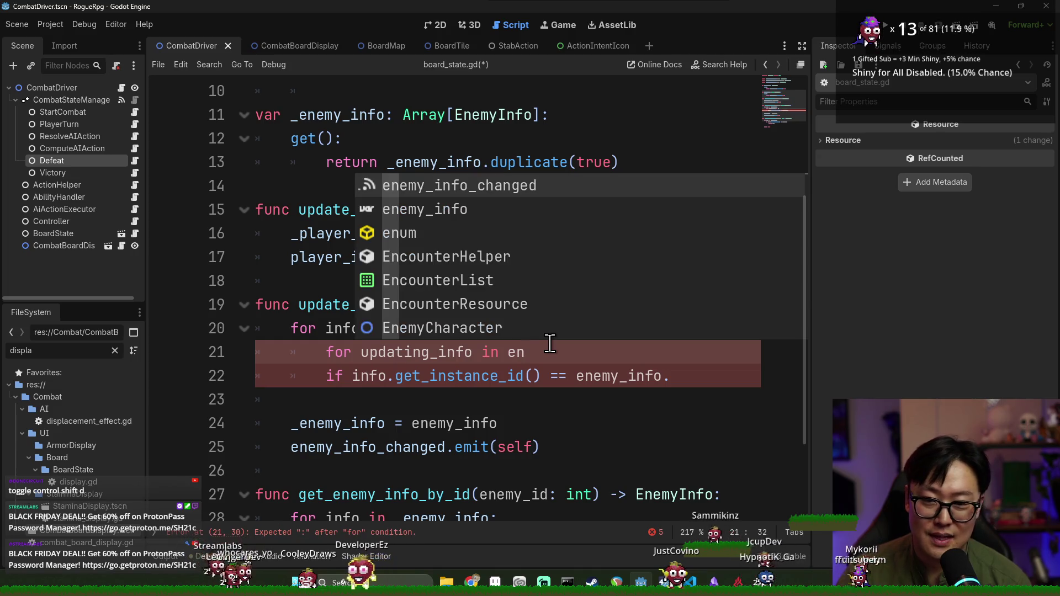
{"action": "key", "text": "Down"}
{"action": "key", "text": "Return"}
{"action": "type", "text": ":"}
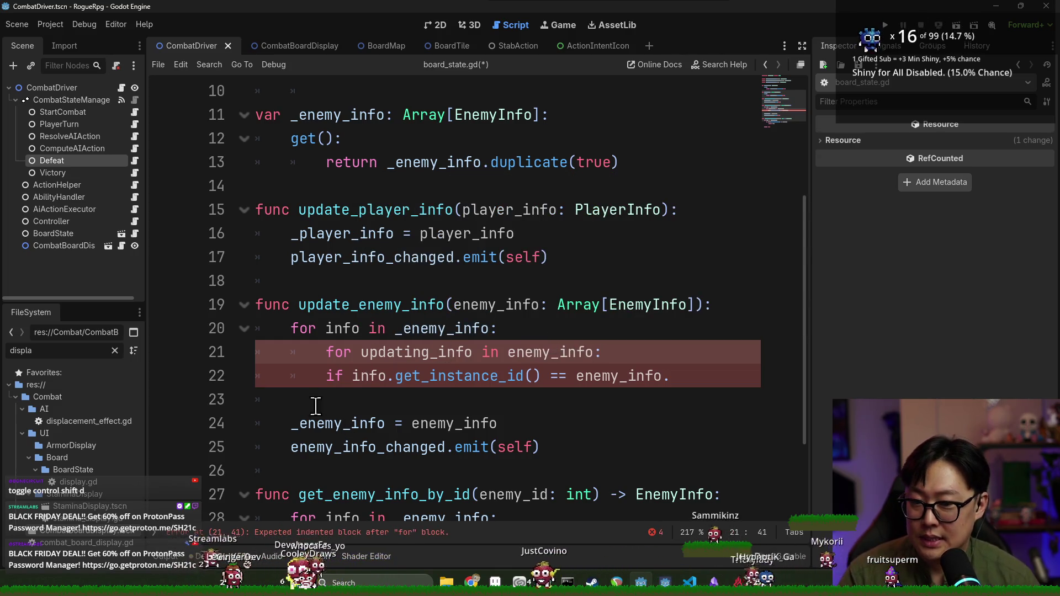
- Indent the if line under the new loop and use updating_info in its comparison
{"action": "left_click", "coordinate": [321, 376]}
{"action": "key", "text": "Tab"}
{"action": "left_click", "coordinate": [620, 375]}
{"action": "double_click", "coordinate": [412, 352]}
{"action": "key", "text": "ctrl+c"}
{"action": "left_click", "coordinate": [663, 376]}
{"action": "key", "text": "ctrl+v"}
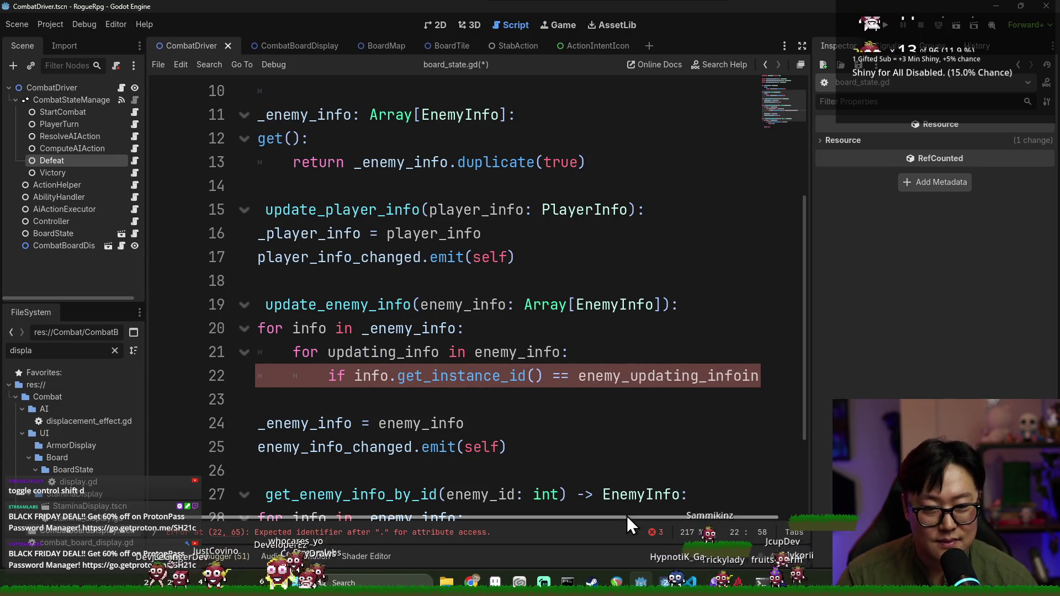
{"action": "double_click", "coordinate": [633, 376]}
{"action": "key", "text": "ctrl+v"}
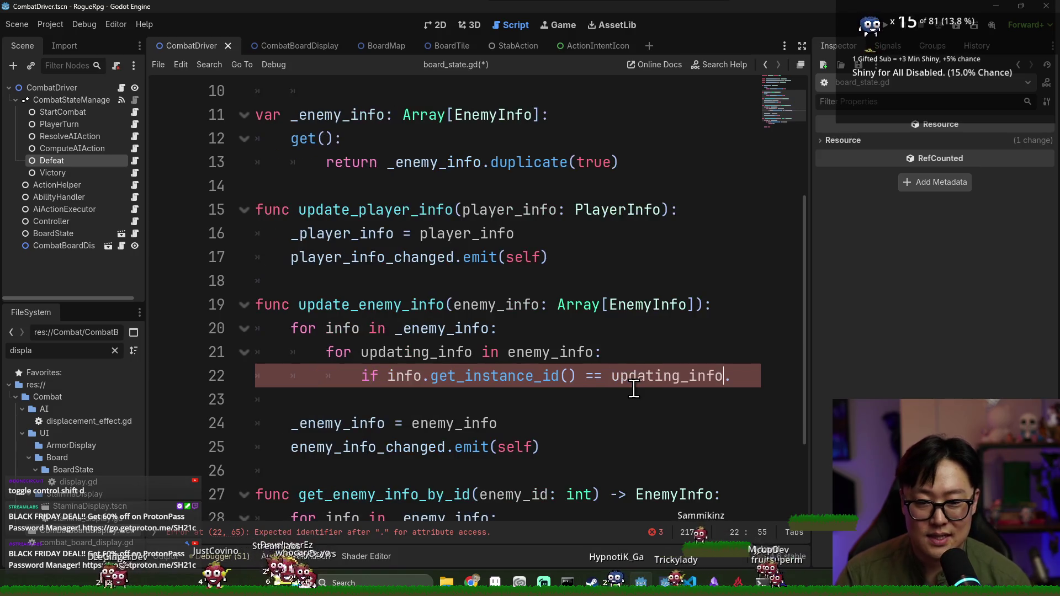
- Delete the draft loops and _enemy_info assignment, leaving only enemy_info_changed.emit(self)
{"action": "left_click", "coordinate": [382, 399]}
{"action": "key", "text": "BackSpace"}
{"action": "key", "text": "BackSpace"}
{"action": "left_click_drag", "start_coordinate": [485, 423], "coordinate": [291, 328]}
{"action": "key", "text": "BackSpace"}
{"action": "key", "text": "BackSpace"}
{"action": "key", "text": "BackSpace"}
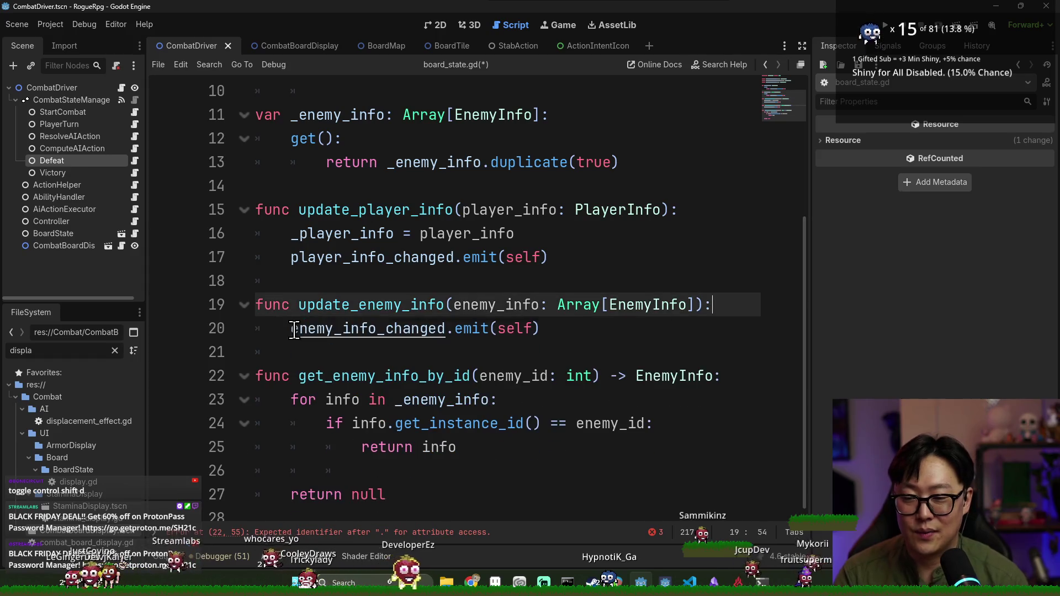
- Test-run the game, then restore the cut nested instance-id loop in update_enemy_info and save
{"action": "key", "text": "F5"}
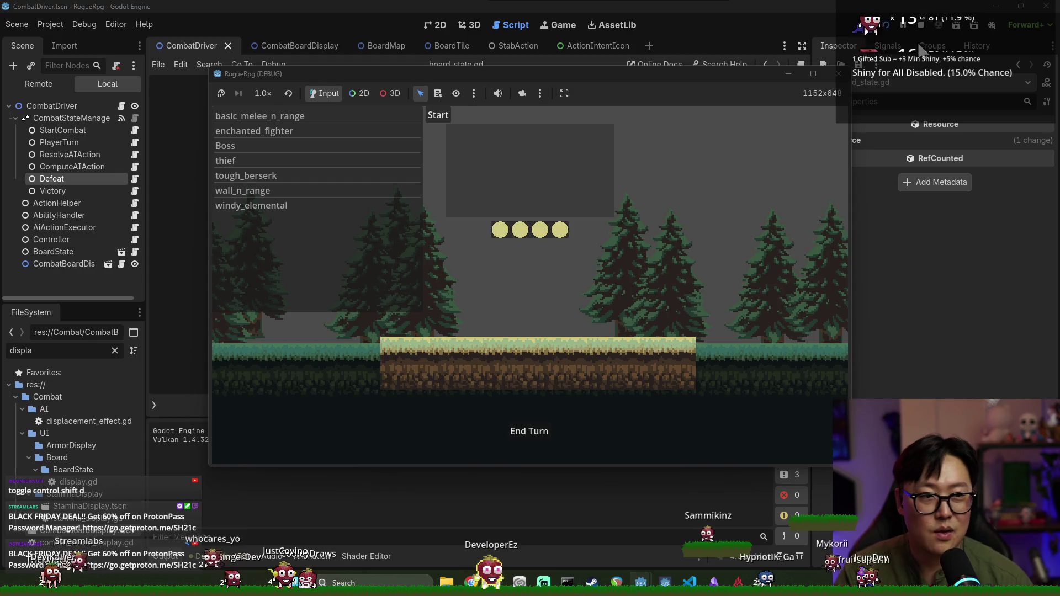
{"action": "key", "text": "F8"}
{"action": "key", "text": "ctrl+z"}
{"action": "scroll", "coordinate": [467, 294], "scroll_direction": "down", "scroll_amount": 3}
{"action": "key", "text": "ctrl+s"}
{"action": "left_click", "coordinate": [422, 232]}
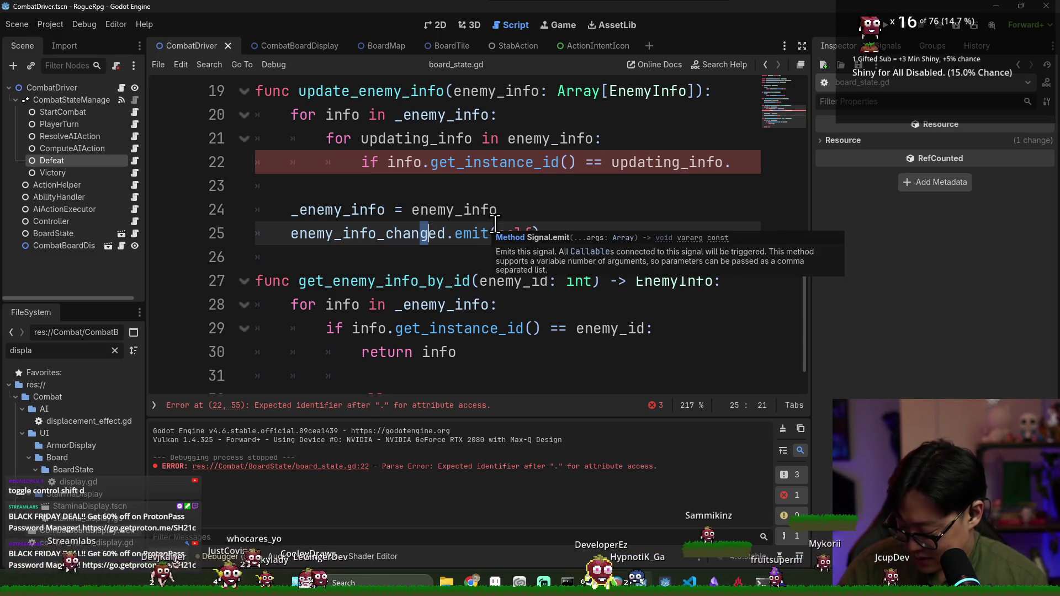
{"action": "mouse_move", "coordinate": [492, 233]}
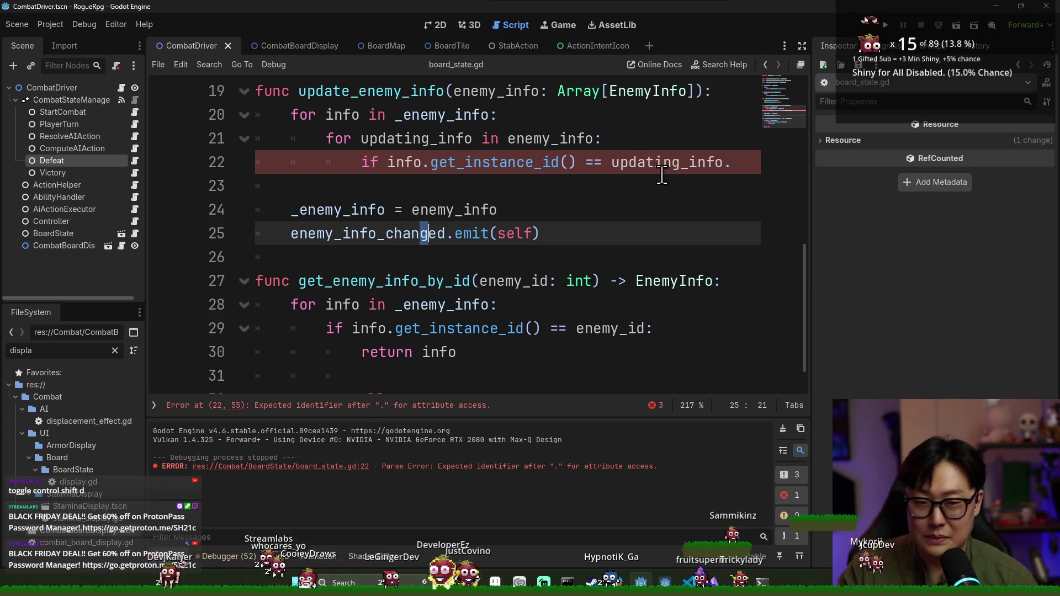
{"action": "left_click", "coordinate": [731, 163]}
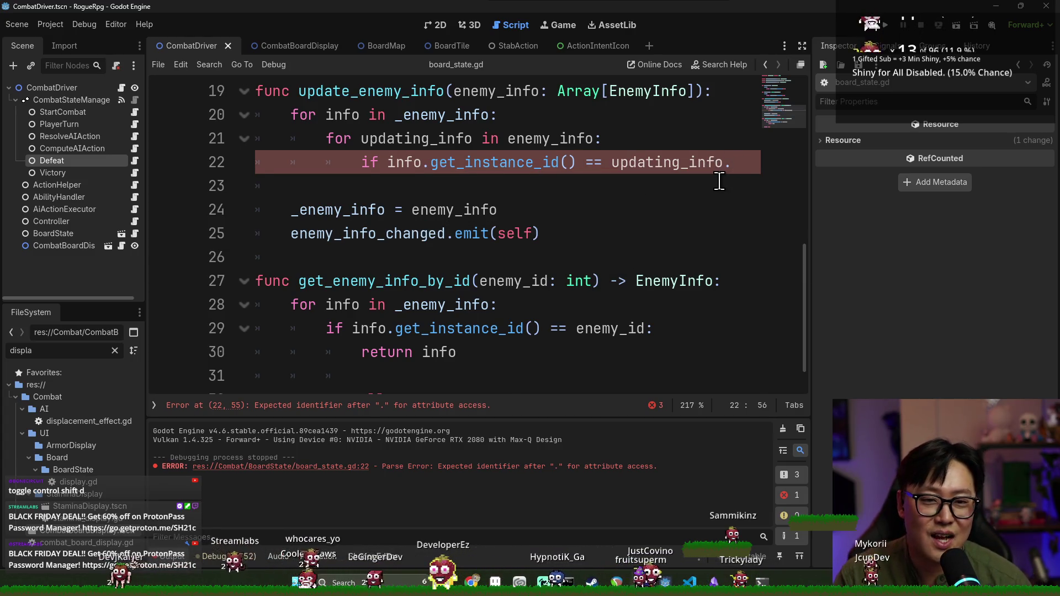
- Finish the if with 'updating_info.get_instance_id():' and delete the '_enemy_info = enemy_info' assignment
{"action": "scroll", "coordinate": [712, 193], "scroll_direction": "up", "scroll_amount": 1}
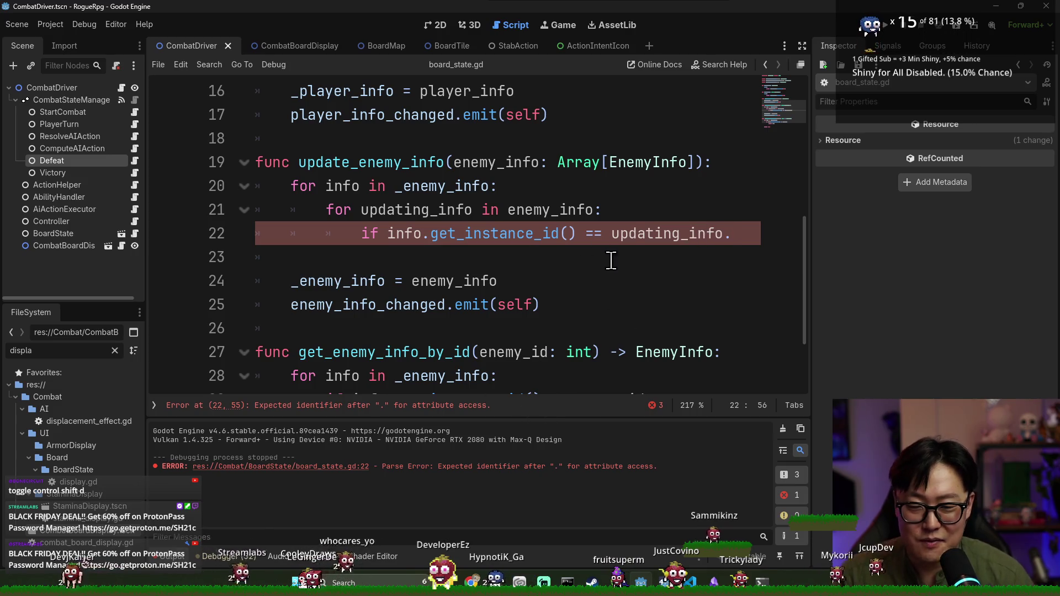
{"action": "type", "text": "get_ins"}
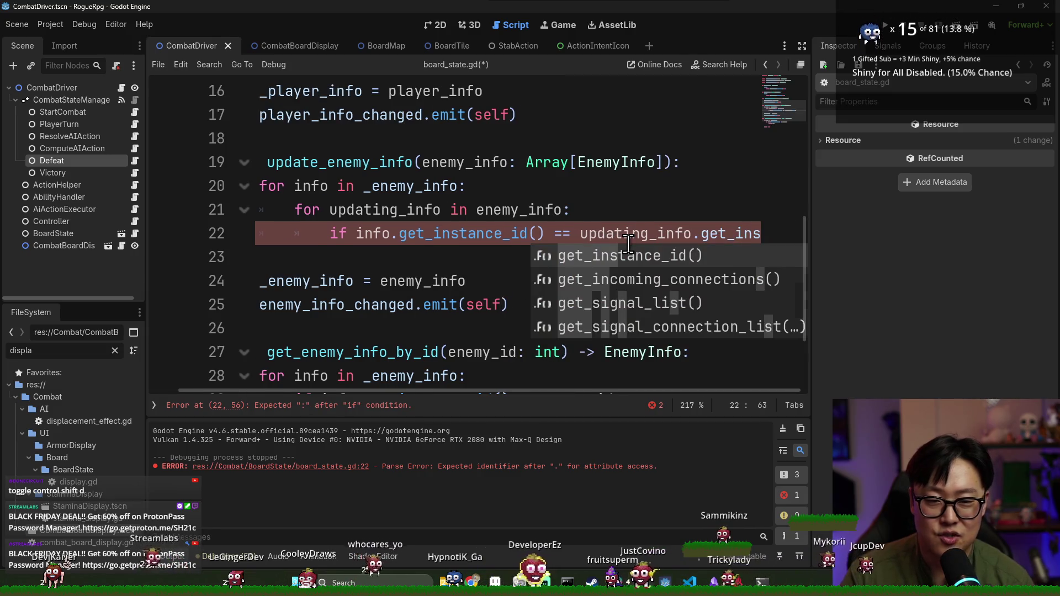
{"action": "key", "text": "Return"}
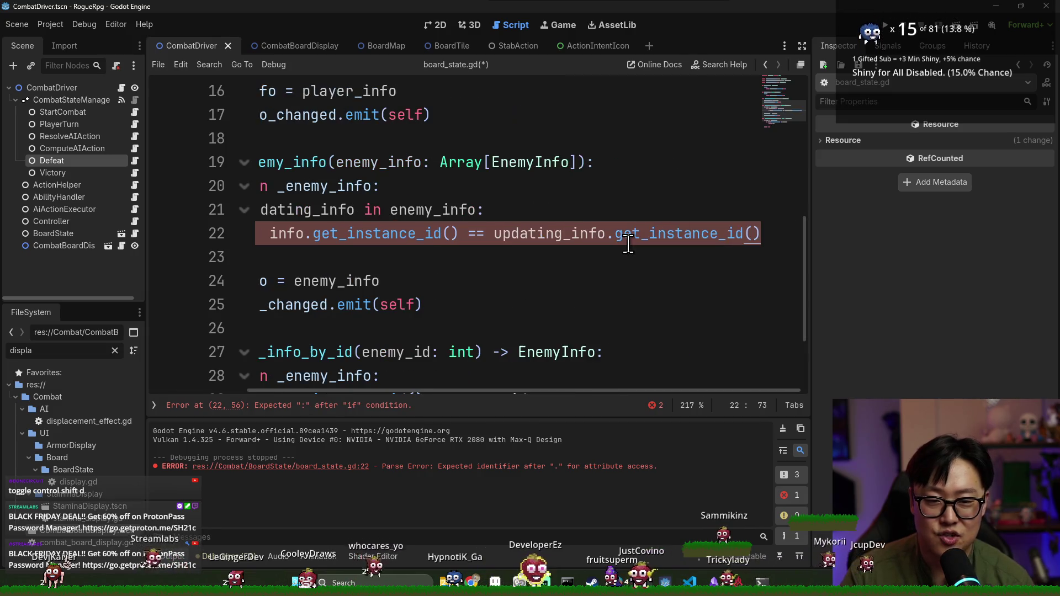
{"action": "type", "text": ":"}
{"action": "key", "text": "Return"}
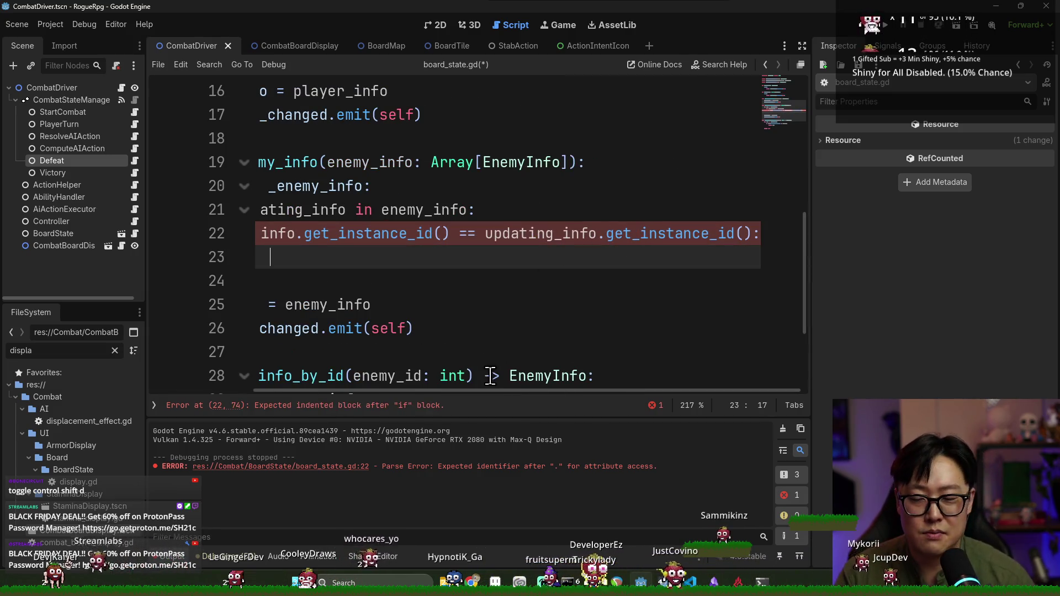
{"action": "left_click_drag", "start_coordinate": [475, 392], "coordinate": [375, 395]}
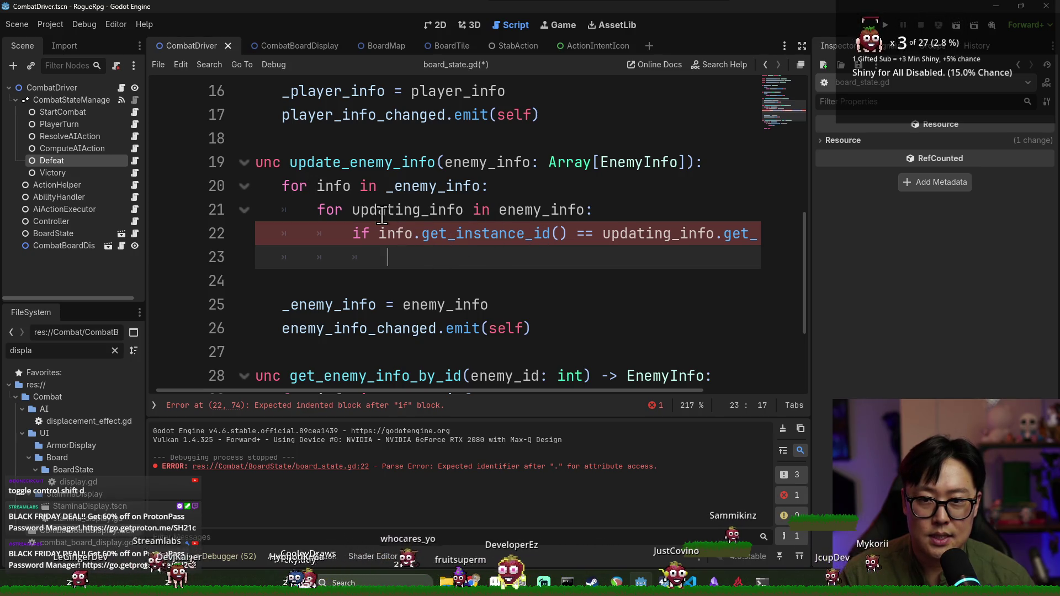
{"action": "double_click", "coordinate": [346, 302]}
{"action": "left_click", "coordinate": [498, 303], "text": "shift"}
{"action": "key", "text": "BackSpace"}
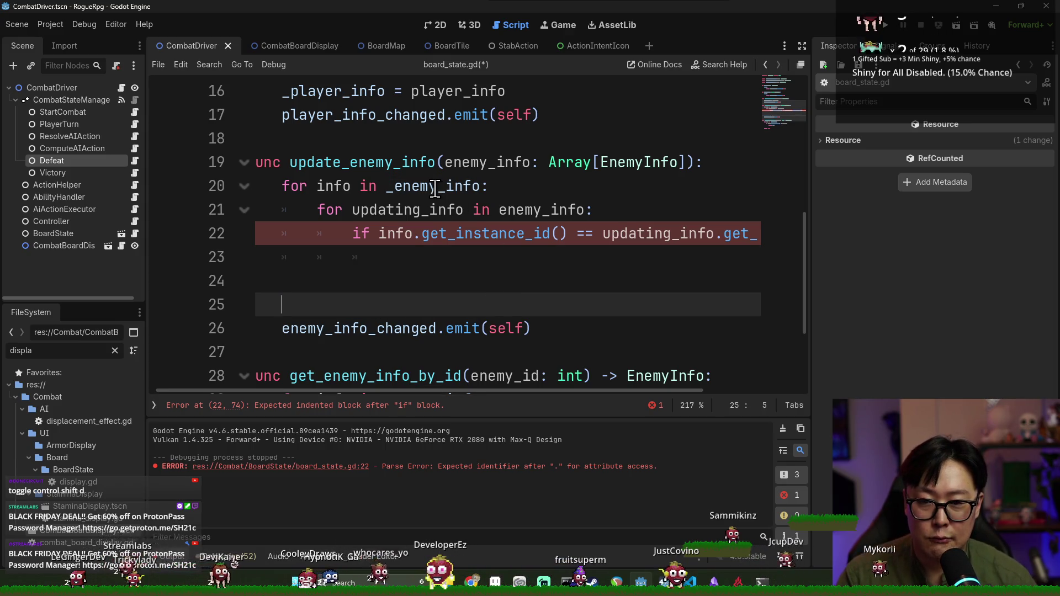
- Add '_enemy_info.push_back(updating_info)' inside the if, and start a new line under the function header
{"action": "double_click", "coordinate": [435, 188]}
{"action": "key", "text": "ctrl+c"}
{"action": "left_click", "coordinate": [467, 267]}
{"action": "key", "text": "ctrl+v"}
{"action": "type", "text": ".push_back("}
{"action": "key", "text": "Escape"}
{"action": "double_click", "coordinate": [425, 210]}
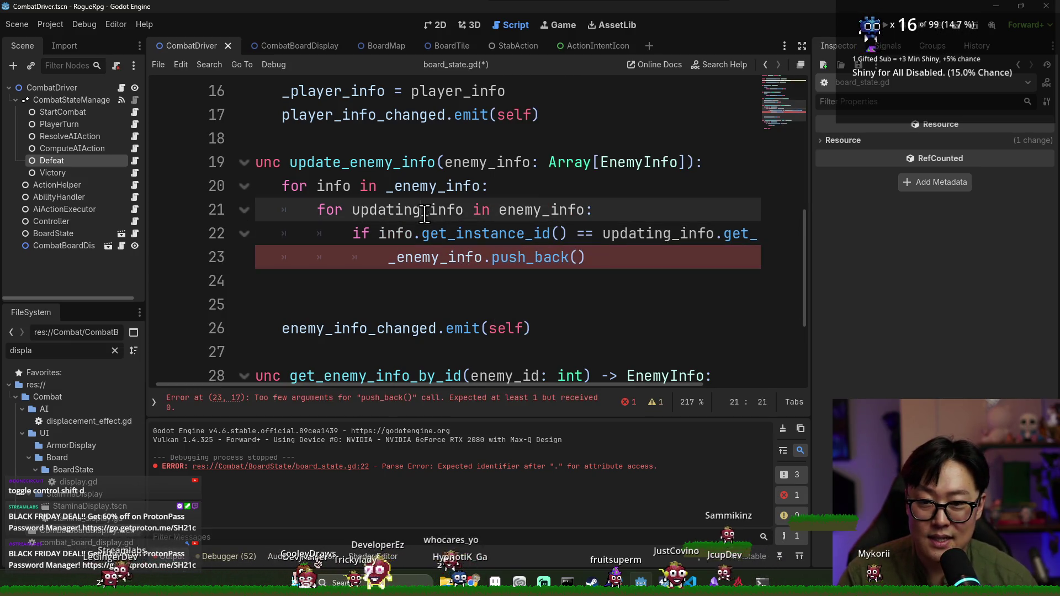
{"action": "key", "text": "ctrl+c"}
{"action": "left_click", "coordinate": [575, 257]}
{"action": "key", "text": "ctrl+v"}
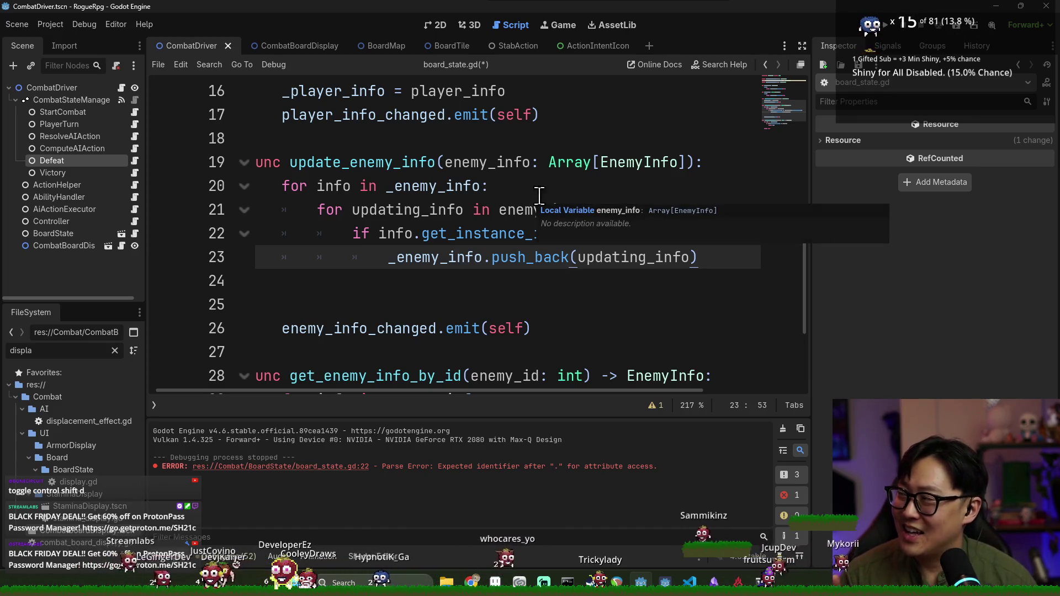
{"action": "left_click", "coordinate": [704, 163]}
{"action": "key", "text": "Return"}
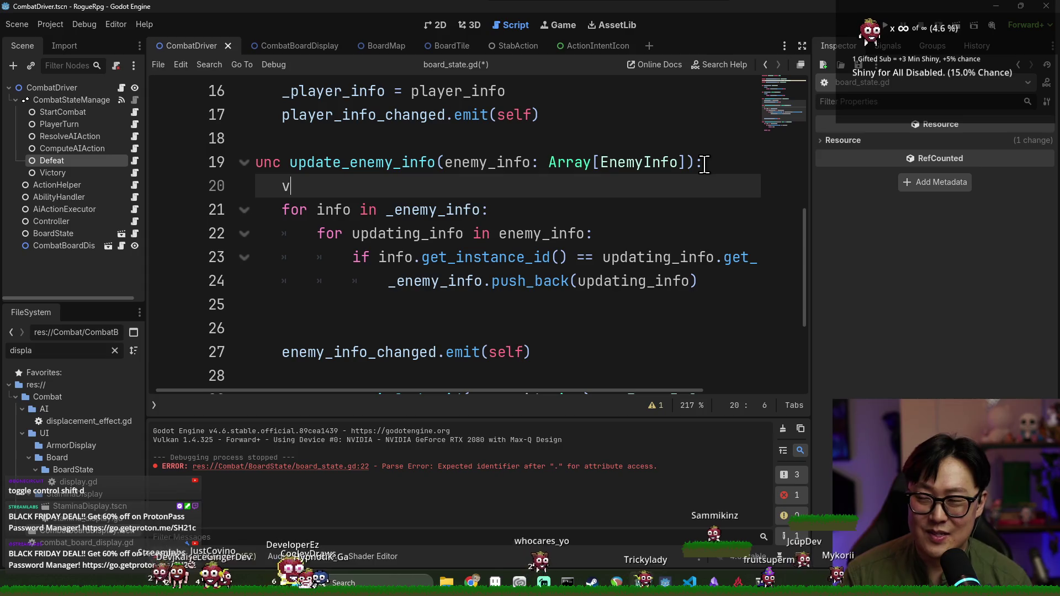
- Declare 'var enemies_map: Dictionary[int, EnemyInfo] = {}' at the top of update_enemy_info
{"action": "type", "text": "var"}
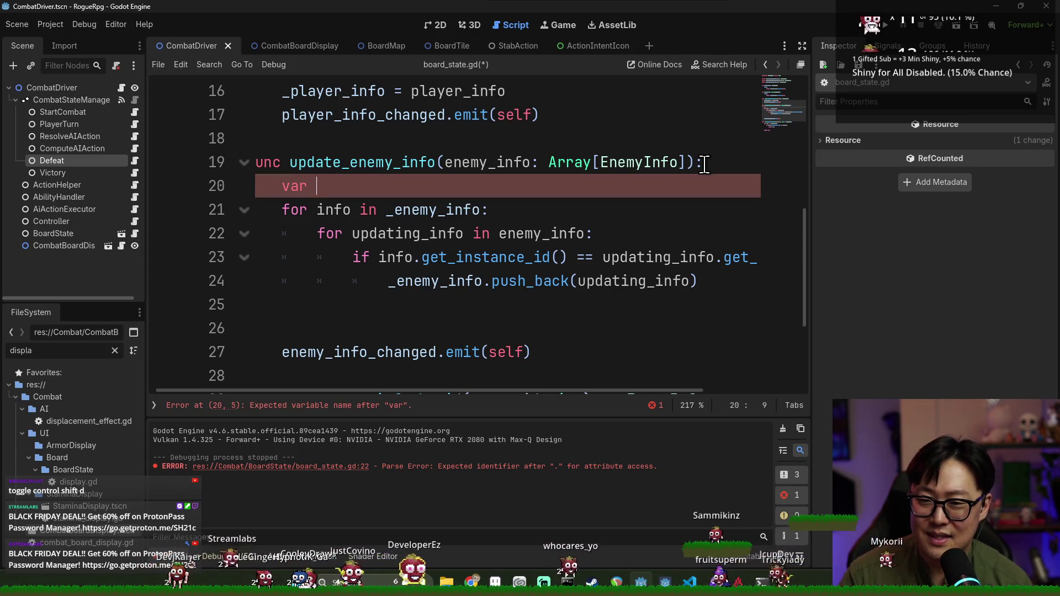
{"action": "type", "text": "my"}
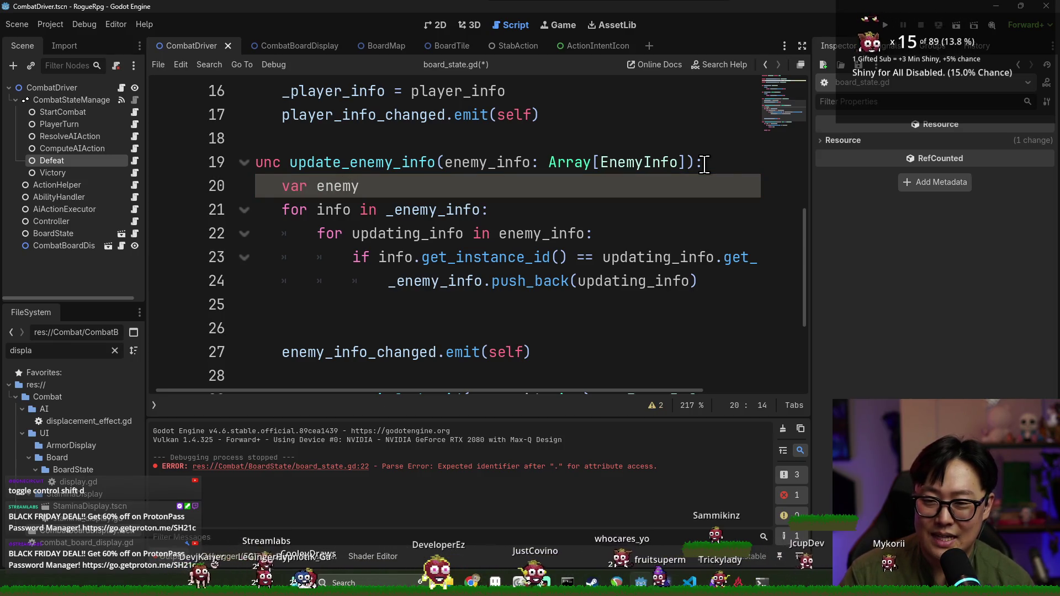
{"action": "key", "text": "BackSpace"}
{"action": "key", "text": "BackSpace"}
{"action": "key", "text": "BackSpace"}
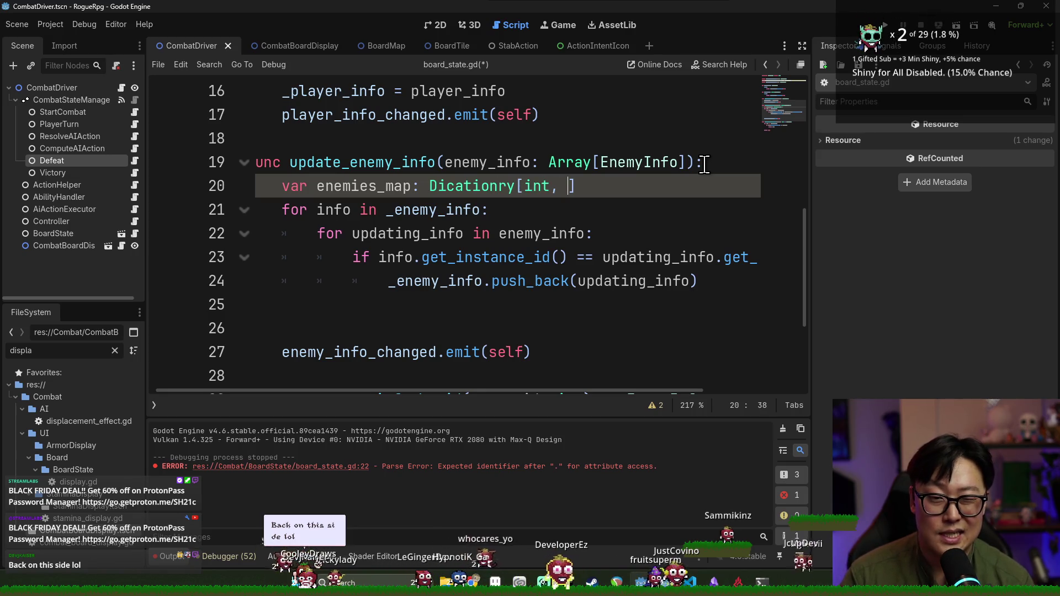
{"action": "key", "text": "ctrl+space"}
{"action": "type", "text": "en"}
{"action": "key", "text": "BackSpace"}
{"action": "key", "text": "BackSpace"}
{"action": "type", "text": "Ene"}
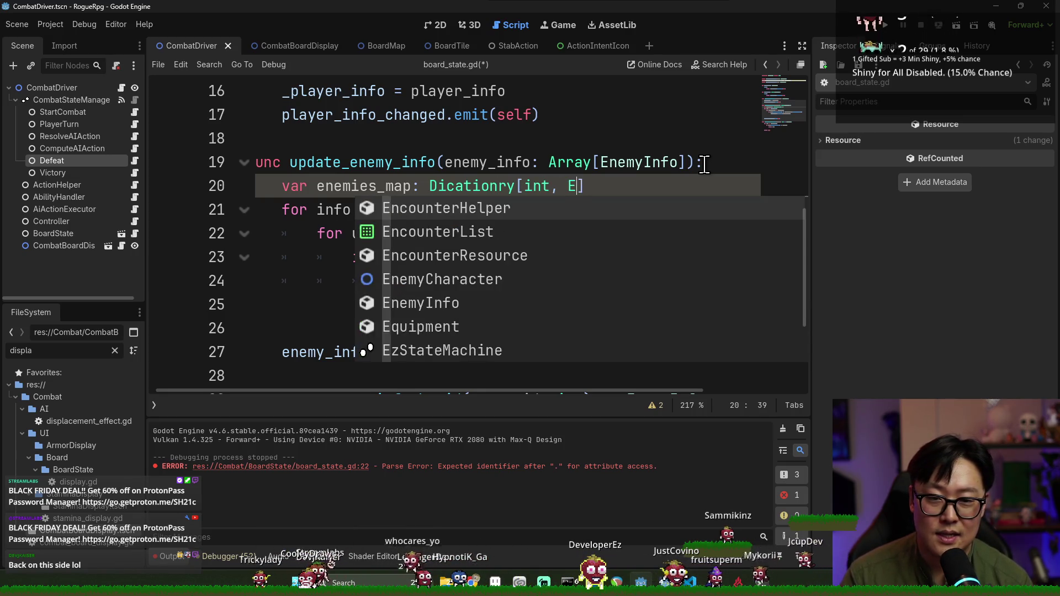
{"action": "key", "text": "Down"}
{"action": "key", "text": "Return"}
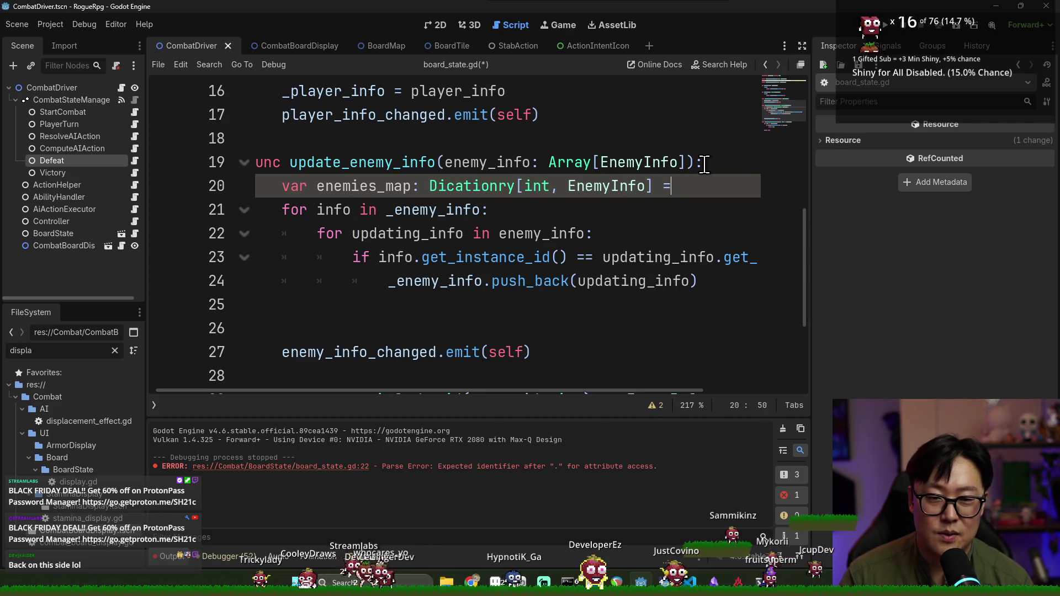
{"action": "left_click", "coordinate": [367, 186]}
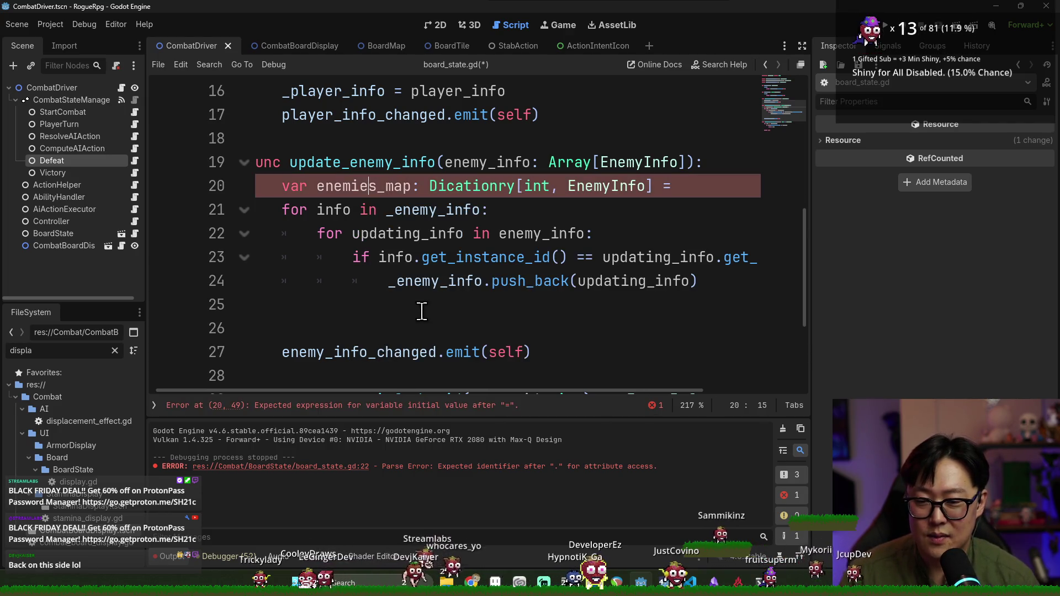
{"action": "scroll", "coordinate": [450, 263], "scroll_direction": "up", "scroll_amount": 5}
{"action": "scroll", "coordinate": [360, 237], "scroll_direction": "down", "scroll_amount": 2}
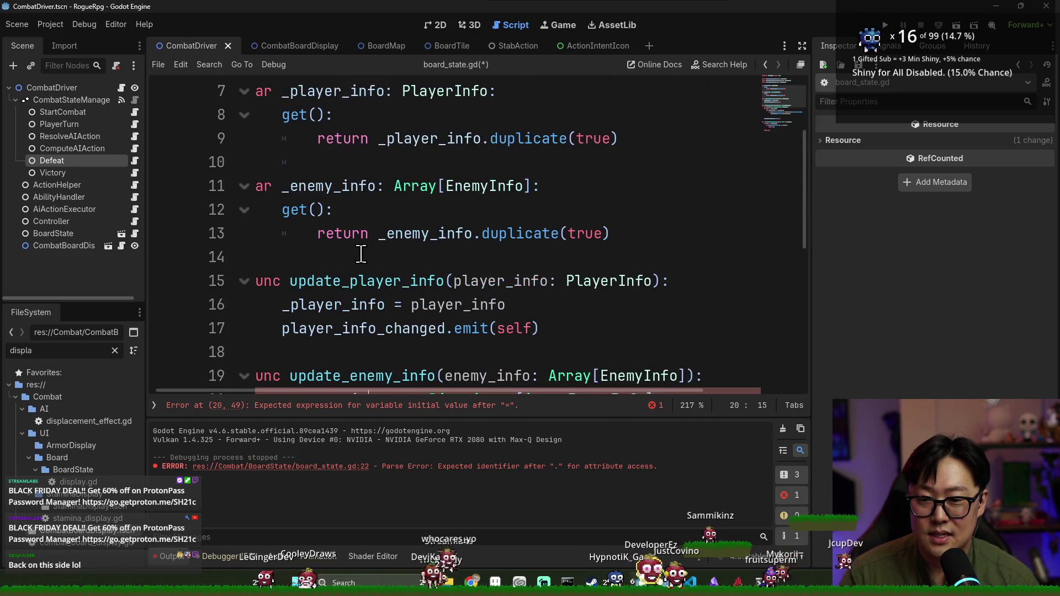
{"action": "scroll", "coordinate": [419, 198], "scroll_direction": "down", "scroll_amount": 5}
{"action": "scroll", "coordinate": [397, 267], "scroll_direction": "up", "scroll_amount": 3}
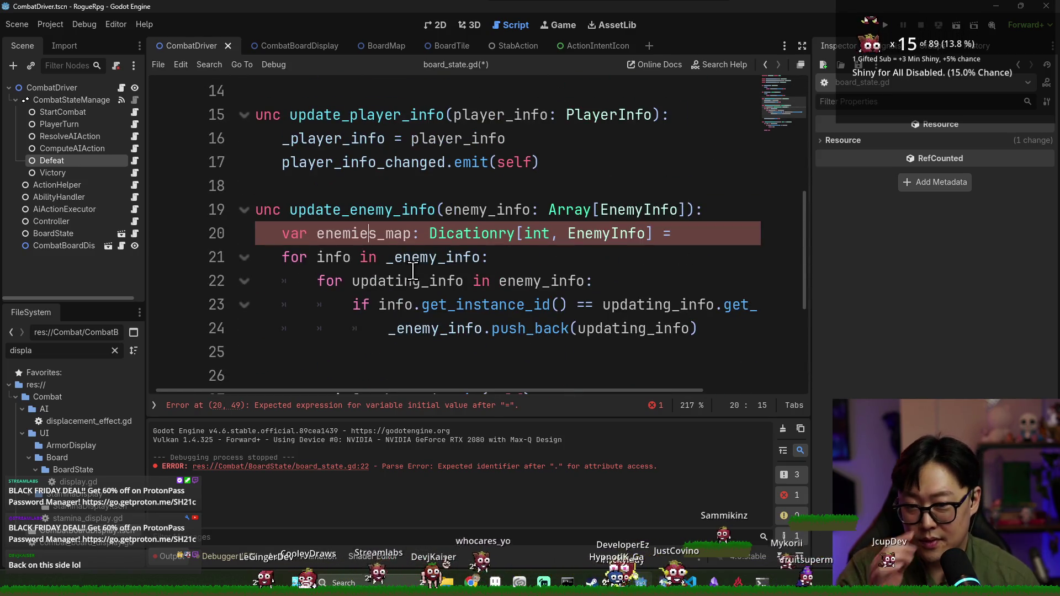
- Add a blank line after the declaration and begin a new 'for' loop line
{"action": "key", "text": "Return"}
{"action": "key", "text": "Return"}
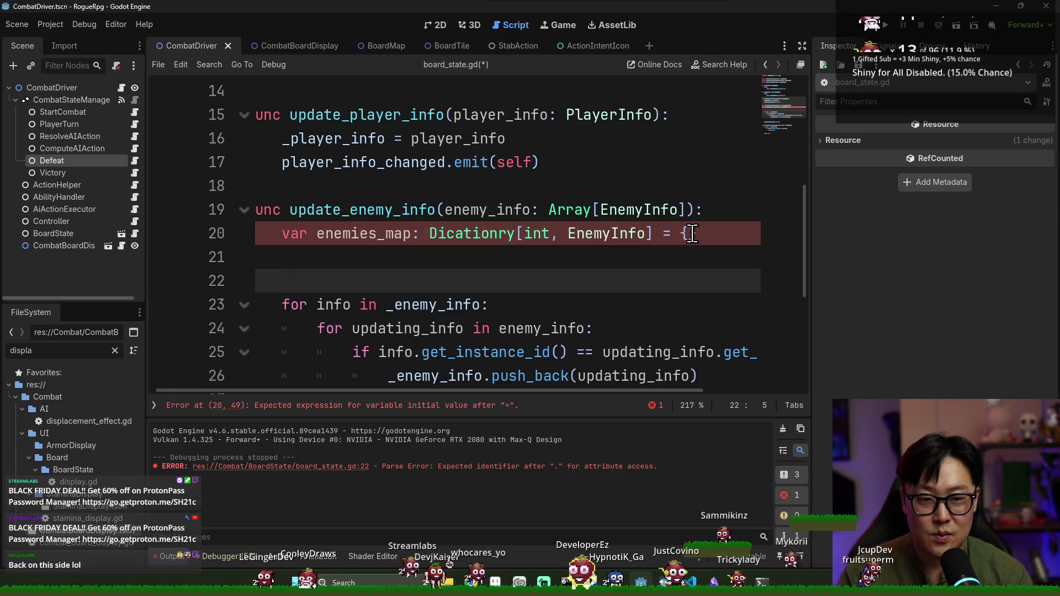
{"action": "type", "text": "for"}
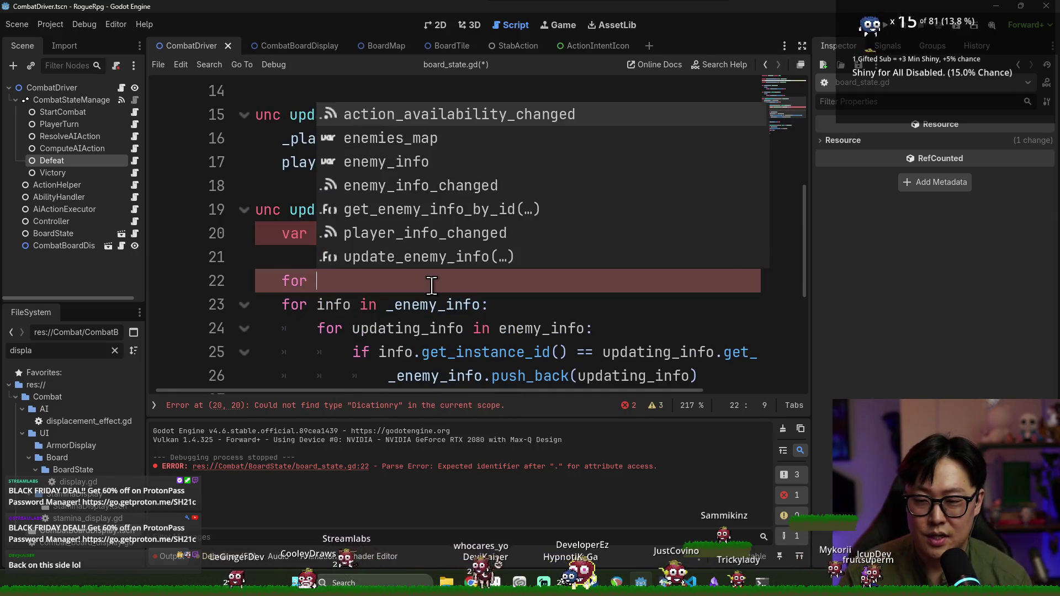
{"action": "left_click", "coordinate": [409, 299]}
{"action": "double_click", "coordinate": [481, 213]}
{"action": "double_click", "coordinate": [375, 233]}
{"action": "scroll", "coordinate": [375, 233], "scroll_direction": "down", "scroll_amount": 2}
{"action": "scroll", "coordinate": [375, 174], "scroll_direction": "up", "scroll_amount": 1}
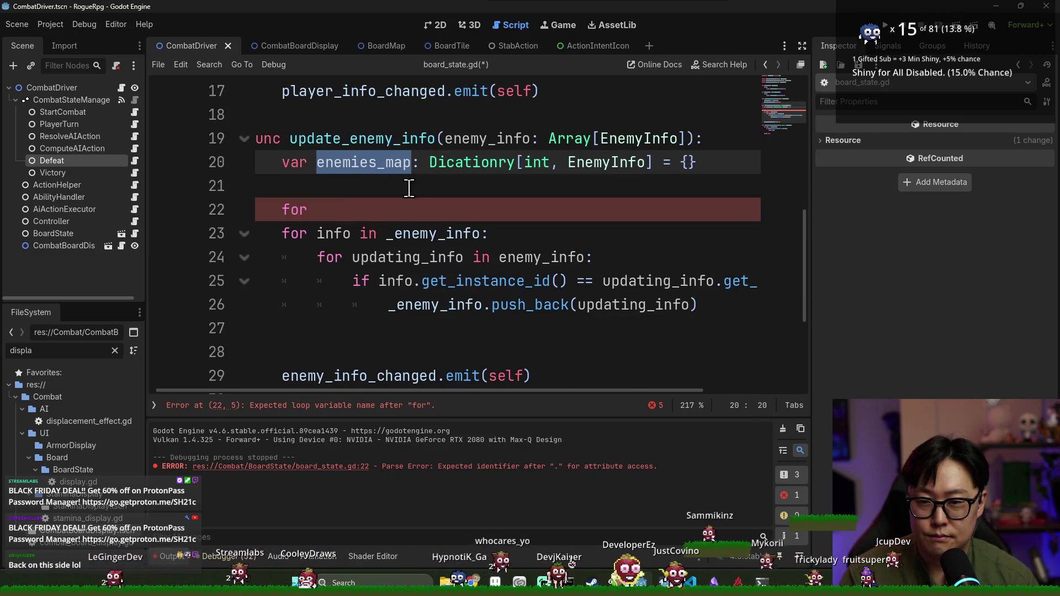
{"action": "left_click", "coordinate": [388, 210]}
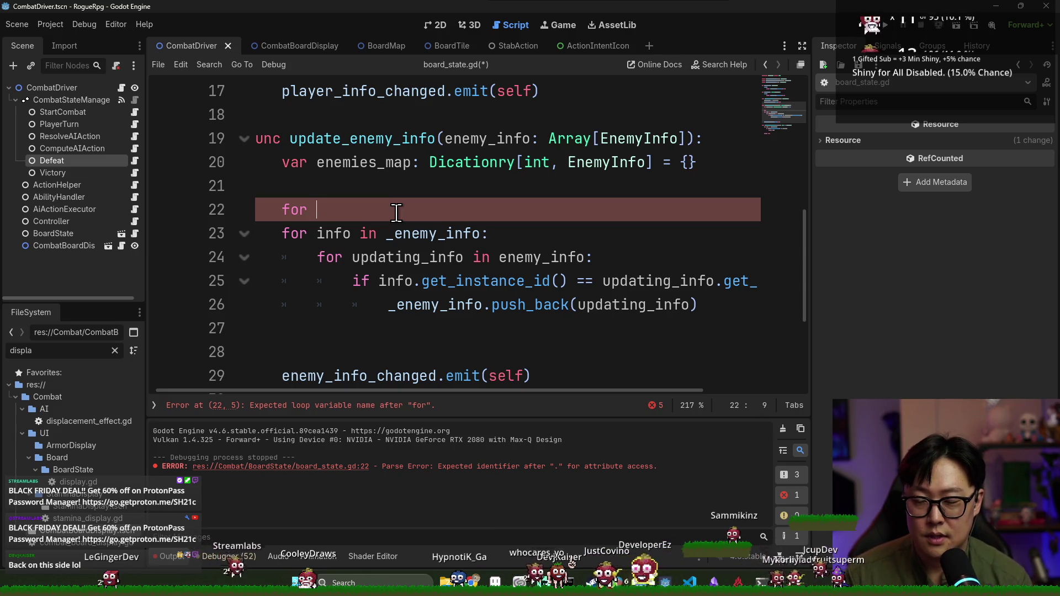
{"action": "type", "text": "inf o in"}
- Write a loop over _enemy_info that sets enemies_map[info.get_instance_id()] = info
{"action": "key", "text": "BackSpace"}
{"action": "key", "text": "BackSpace"}
{"action": "key", "text": "BackSpace"}
{"action": "type", "text": "o in _ene"}
{"action": "key", "text": "Return"}
{"action": "type", "text": ":"}
{"action": "key", "text": "Return"}
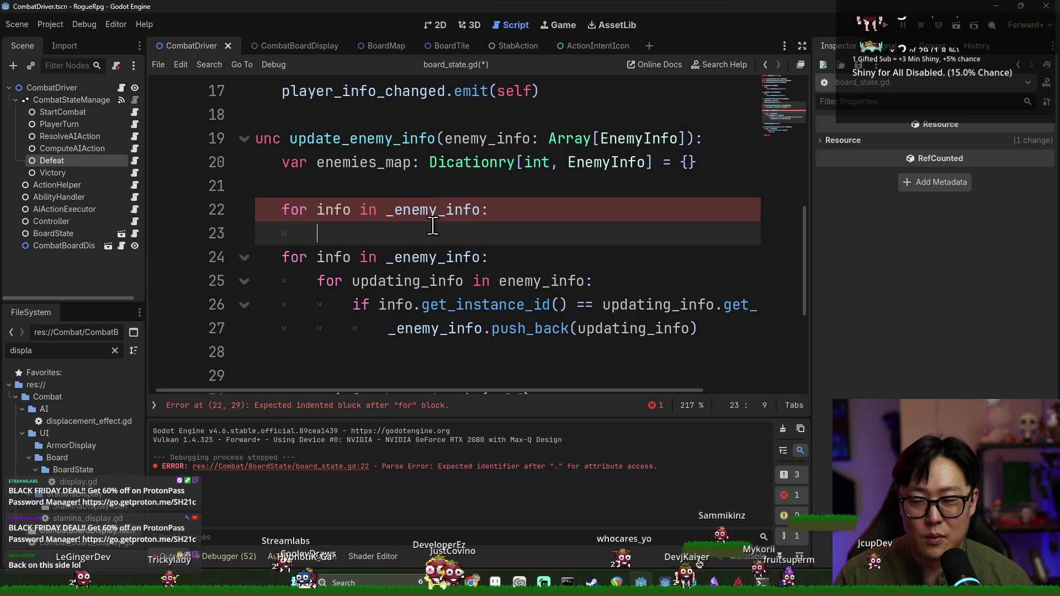
{"action": "key", "text": "Return"}
{"action": "type", "text": "enem9i"}
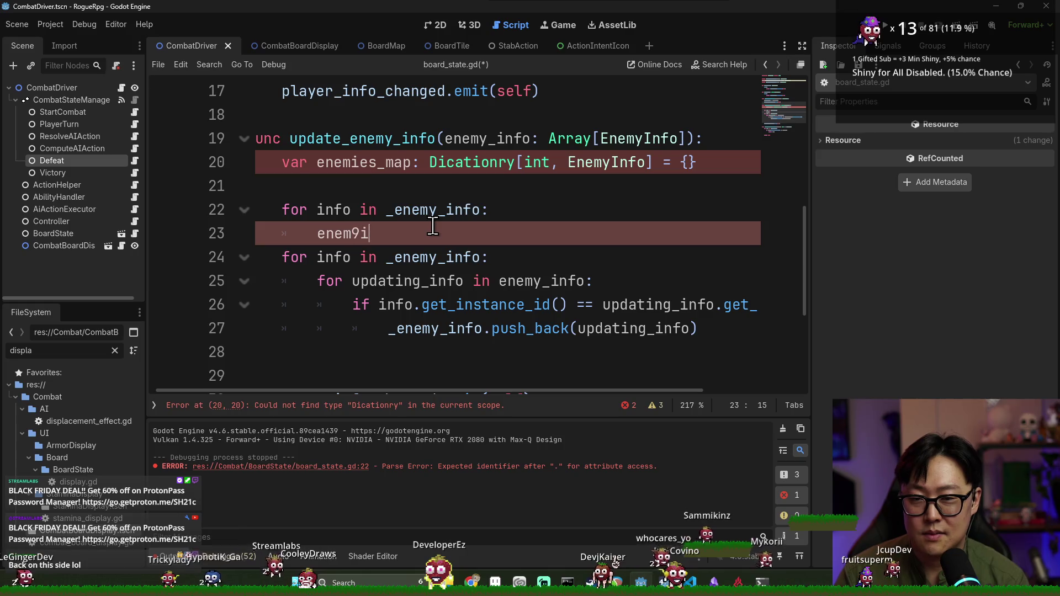
{"action": "key", "text": "BackSpace"}
{"action": "key", "text": "BackSpace"}
{"action": "type", "text": "ies_map[i"}
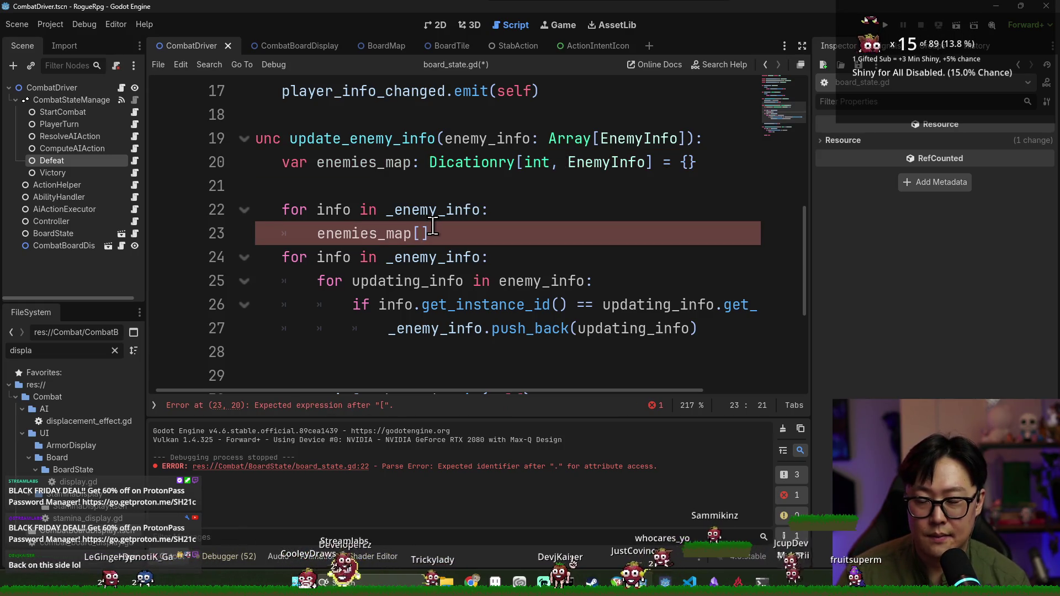
{"action": "type", "text": "nfo.get_inst"}
{"action": "key", "text": "Return"}
{"action": "type", "text": "] = "}
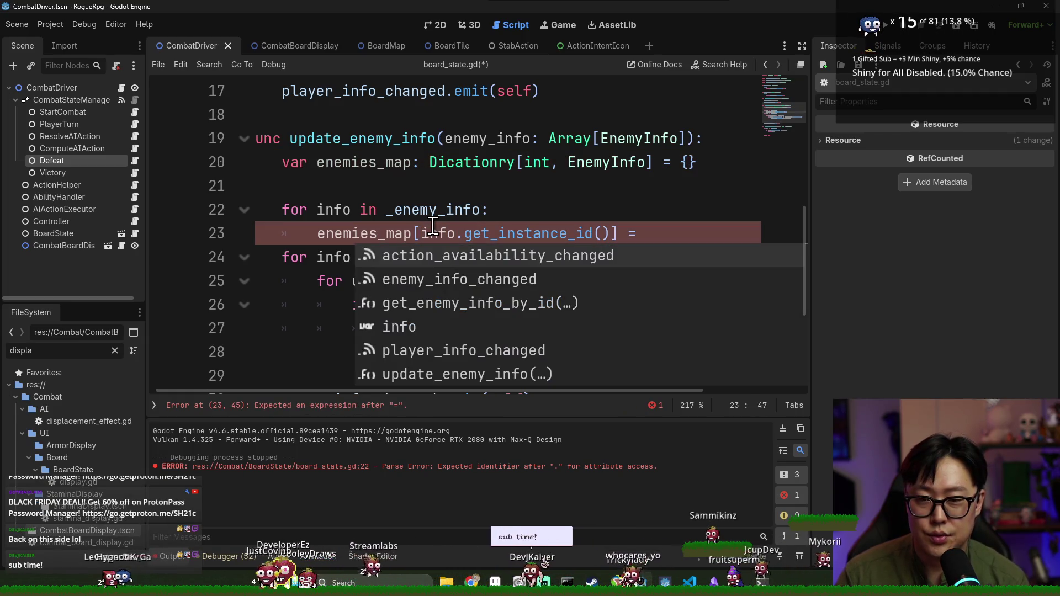
{"action": "type", "text": "_en"}
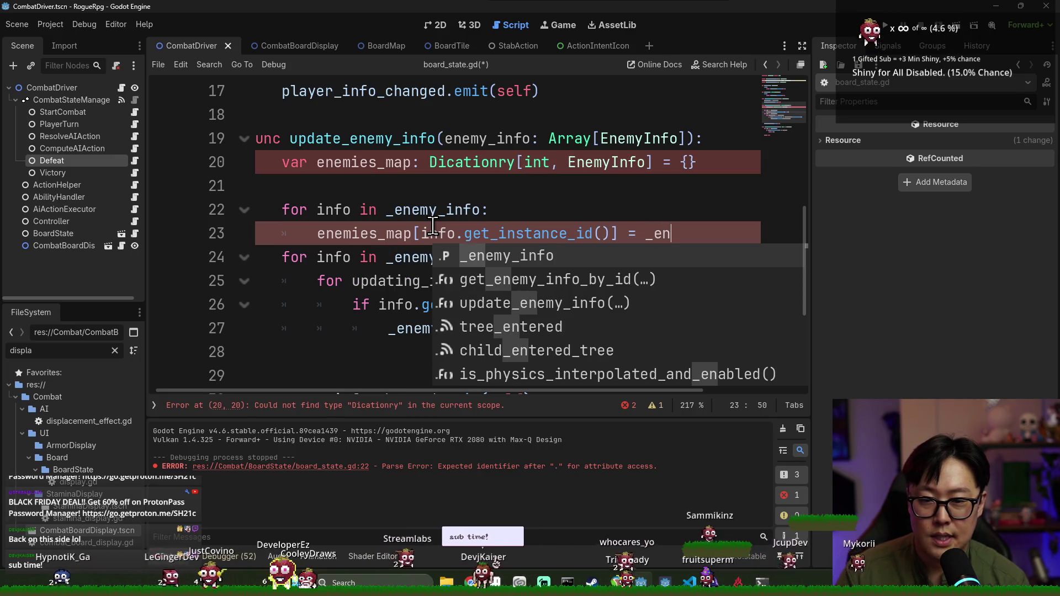
{"action": "key", "text": "BackSpace"}
{"action": "key", "text": "BackSpace"}
{"action": "key", "text": "BackSpace"}
{"action": "type", "text": "info"}
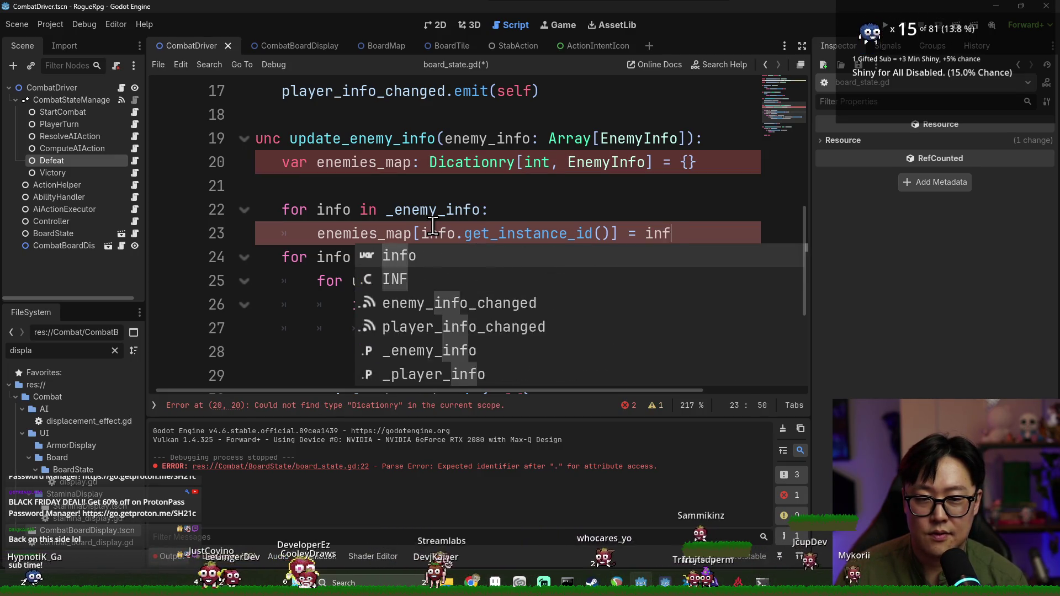
{"action": "key", "text": "ctrl+shift+Return"}
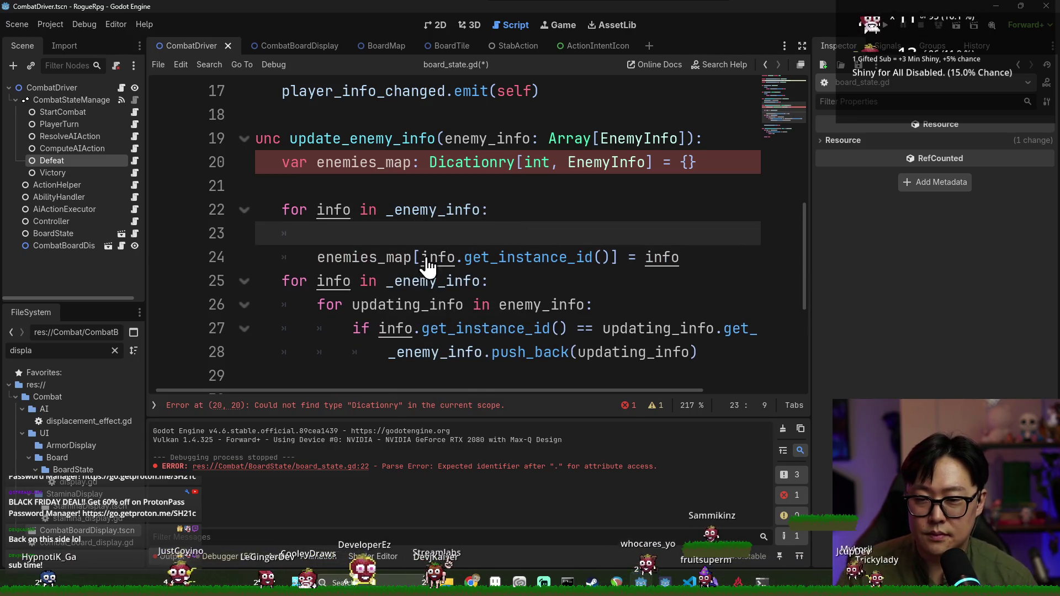
{"action": "key", "text": "ctrl+z"}
{"action": "left_click", "coordinate": [684, 233]}
{"action": "key", "text": "Return"}
- Remove the old duplicate _enemy_info loop and instance-id comparison, outdenting the updating_info loop
{"action": "scroll", "coordinate": [552, 182], "scroll_direction": "down", "scroll_amount": 2}
{"action": "double_click", "coordinate": [420, 135]}
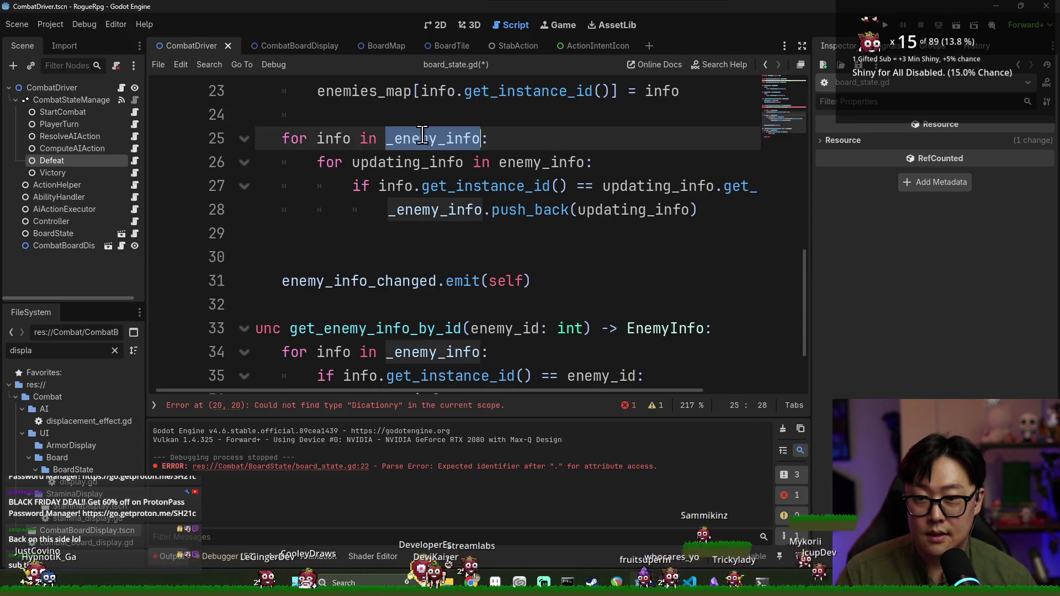
{"action": "key", "text": "ctrl+shift+k"}
{"action": "scroll", "coordinate": [422, 166], "scroll_direction": "up", "scroll_amount": 2}
{"action": "left_click", "coordinate": [416, 279]}
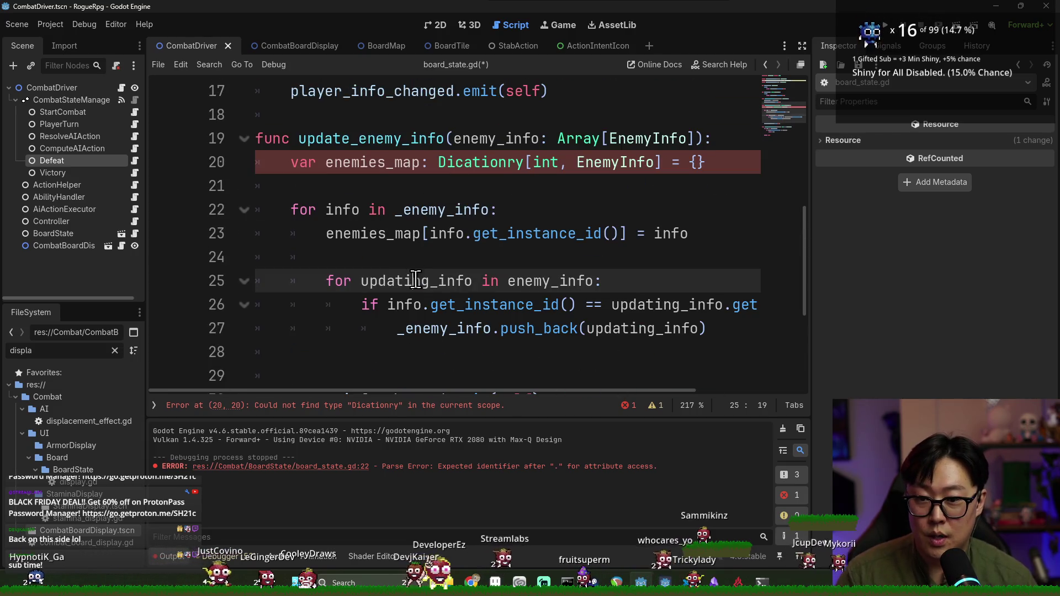
{"action": "key", "text": "shift+Tab"}
{"action": "key", "text": "Down"}
{"action": "key", "text": "shift+Tab"}
{"action": "triple_click", "coordinate": [411, 306]}
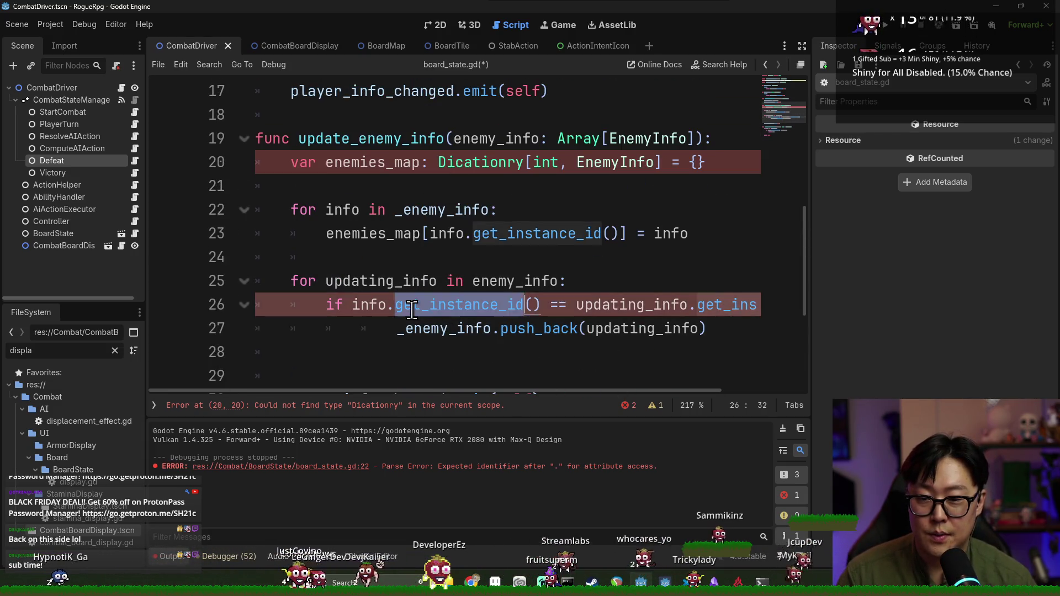
{"action": "key", "text": "Delete"}
{"action": "key", "text": "shift+Tab"}
{"action": "key", "text": "shift+Tab"}
{"action": "left_click", "coordinate": [382, 307]}
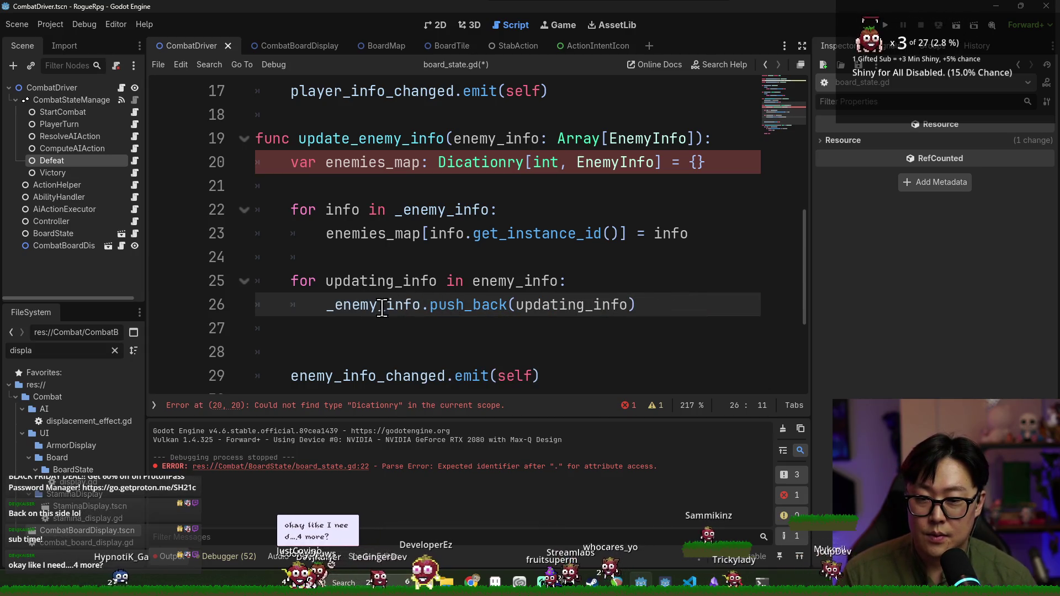
- Start the loop body line as 'enemies_map[updating_info.get_instance_id()]'
{"action": "double_click", "coordinate": [396, 162]}
{"action": "key", "text": "ctrl+c"}
{"action": "left_click", "coordinate": [326, 305]}
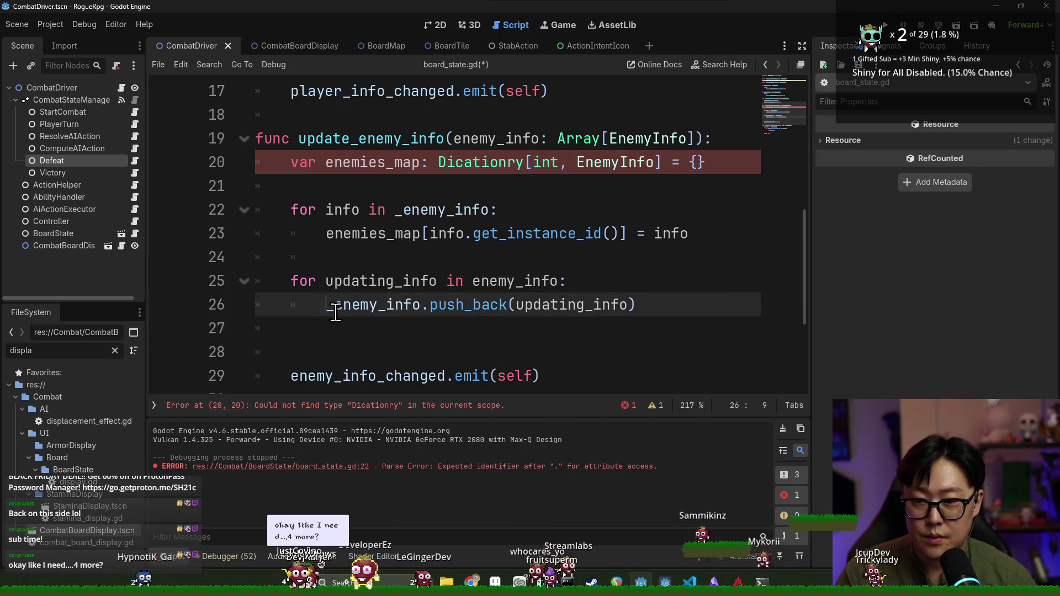
{"action": "key", "text": "ctrl+v"}
{"action": "type", "text": "[info."}
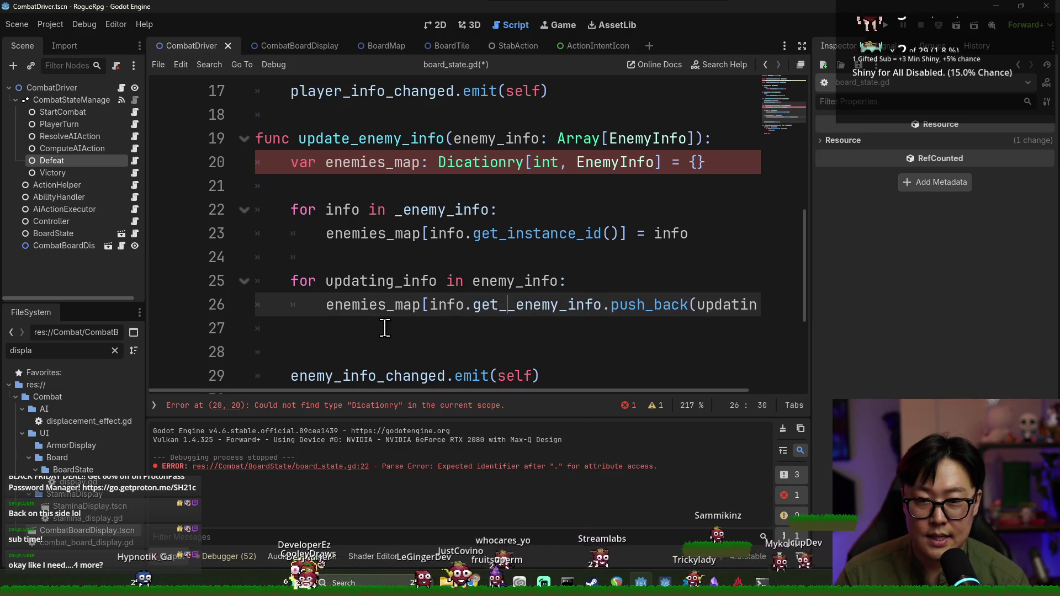
{"action": "key", "text": "BackSpace"}
{"action": "type", "text": "n"}
{"action": "double_click", "coordinate": [381, 281]}
{"action": "key", "text": "ctrl+c"}
{"action": "double_click", "coordinate": [445, 305]}
{"action": "key", "text": "ctrl+v"}
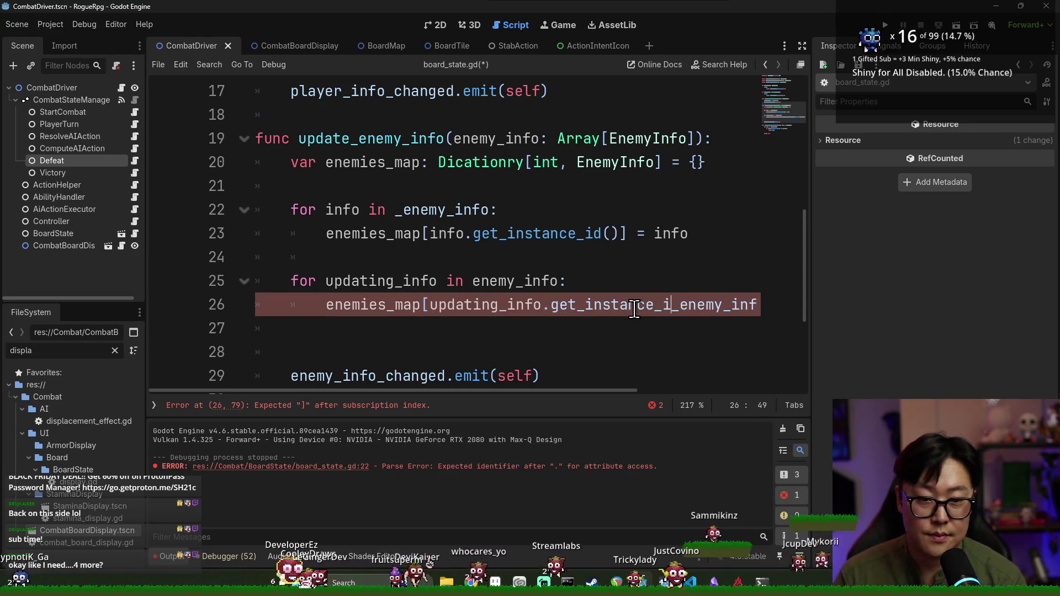
- Assign updating_info to that map entry, replacing the leftover push_back call, and save the script
{"action": "type", "text": "="}
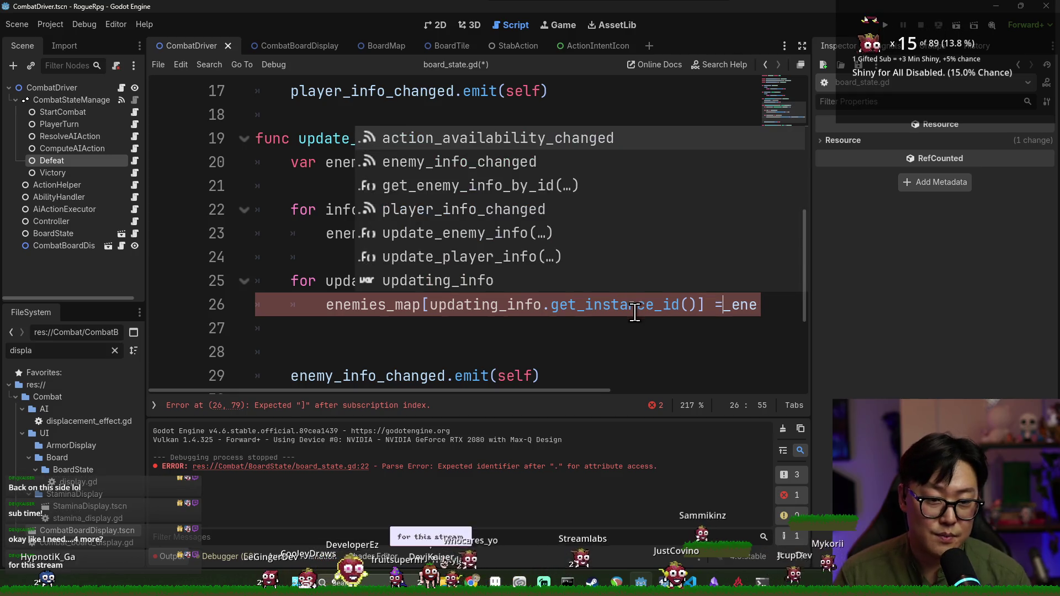
{"action": "scroll", "coordinate": [568, 386], "scroll_direction": "right", "scroll_amount": 5}
{"action": "left_click", "coordinate": [579, 347]}
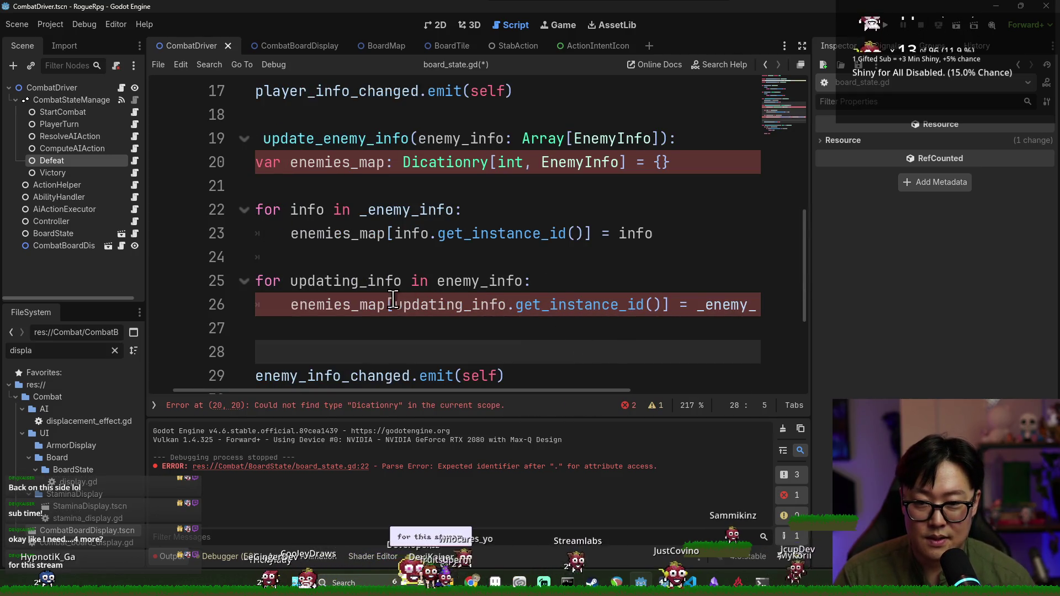
{"action": "double_click", "coordinate": [381, 281]}
{"action": "scroll", "coordinate": [558, 393], "scroll_direction": "right", "scroll_amount": 5}
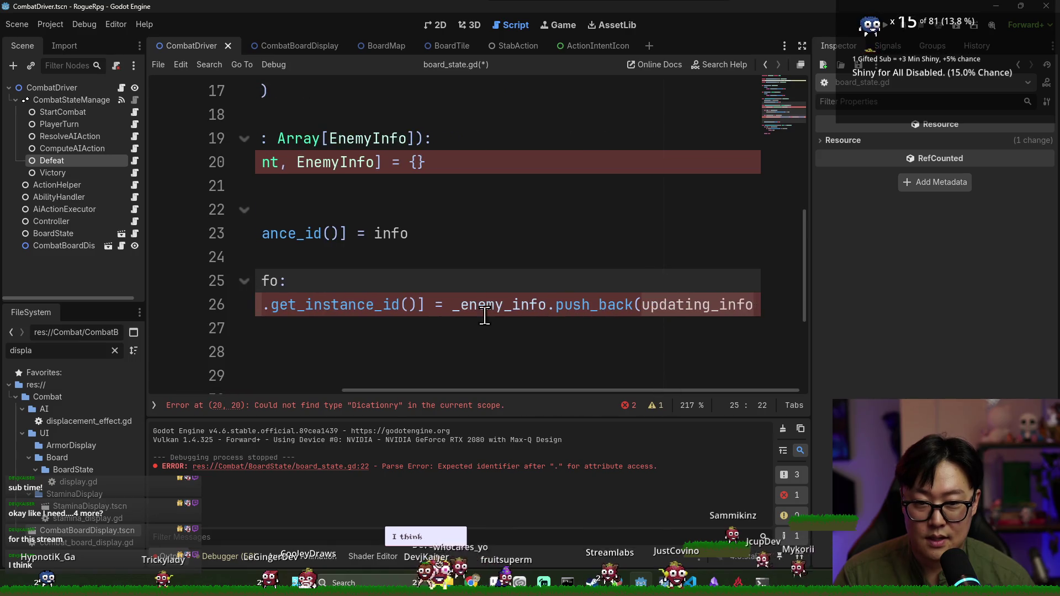
{"action": "double_click", "coordinate": [482, 307]}
{"action": "left_click_drag", "start_coordinate": [493, 307], "coordinate": [750, 303]}
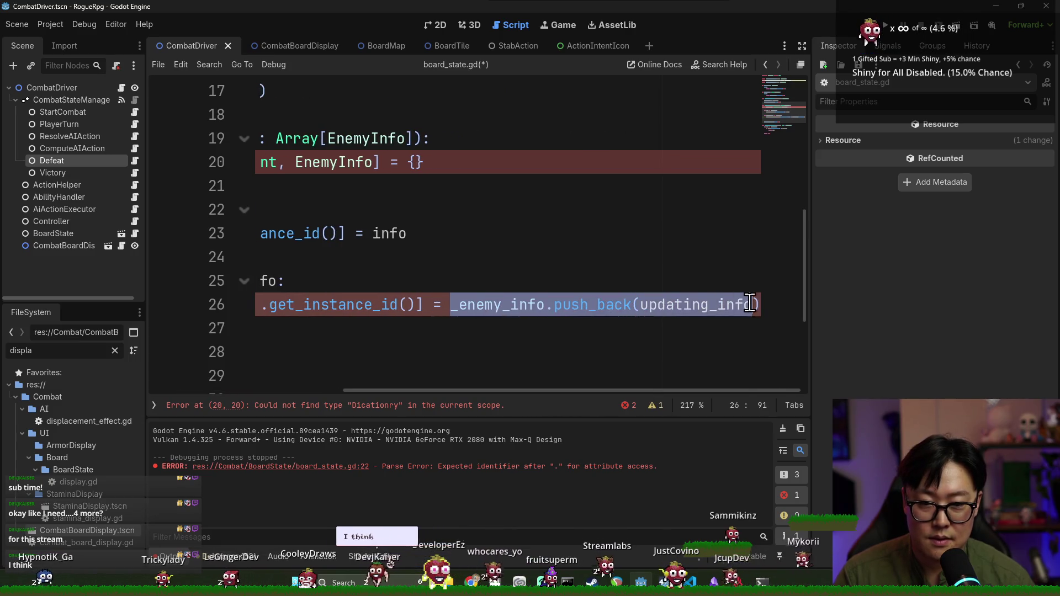
{"action": "key", "text": "ctrl+v"}
{"action": "scroll", "coordinate": [530, 389], "scroll_direction": "left", "scroll_amount": 5}
{"action": "key", "text": "ctrl+s"}
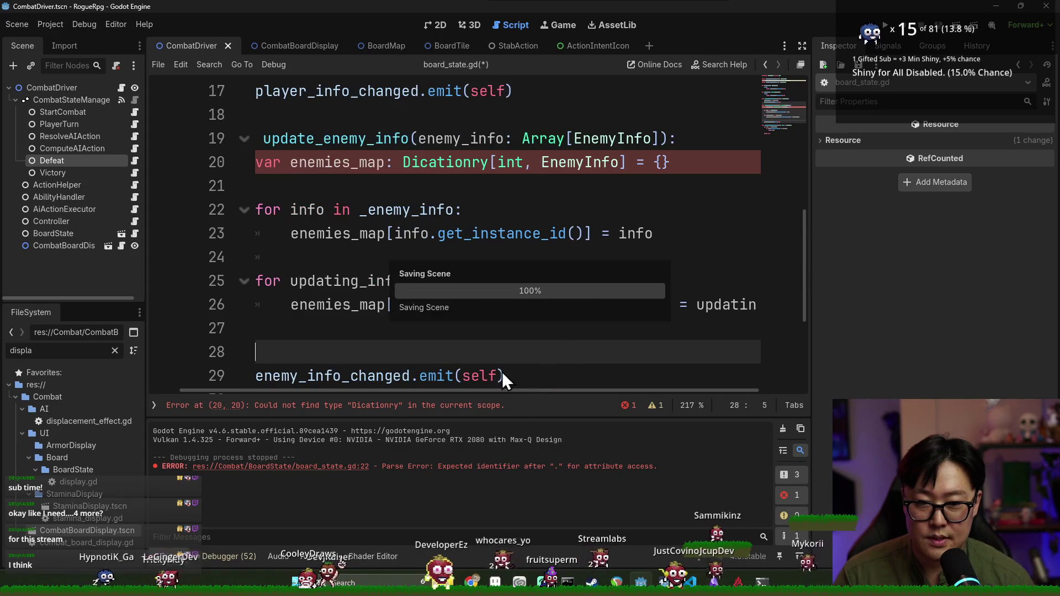
- Add '_enemy_info = enemies_map.values()' after the loop and save the script
{"action": "double_click", "coordinate": [355, 309]}
{"action": "scroll", "coordinate": [467, 360], "scroll_direction": "down", "scroll_amount": 2}
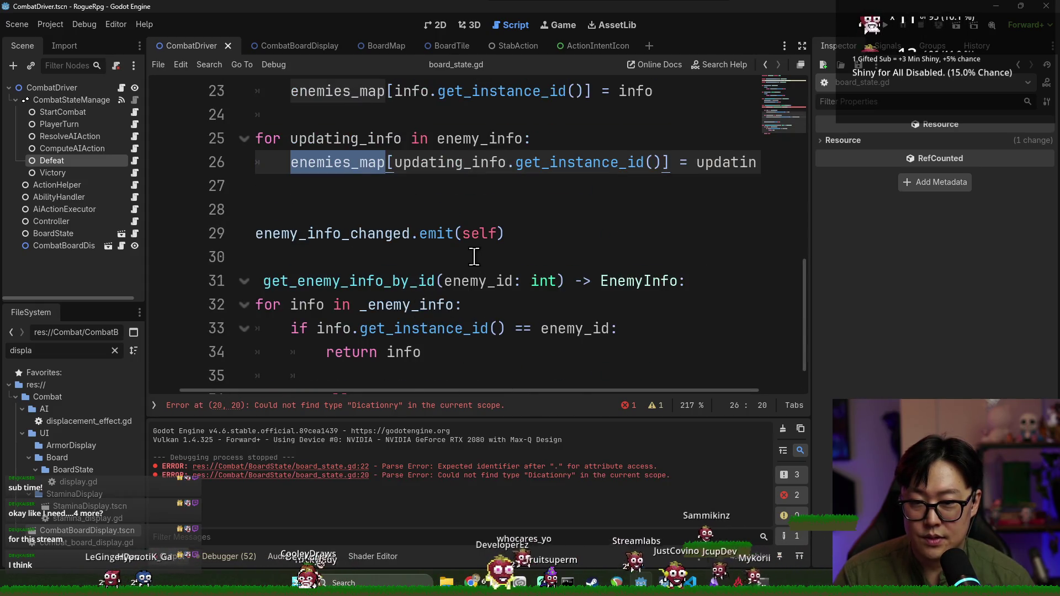
{"action": "left_click", "coordinate": [389, 206]}
{"action": "type", "text": "_e"}
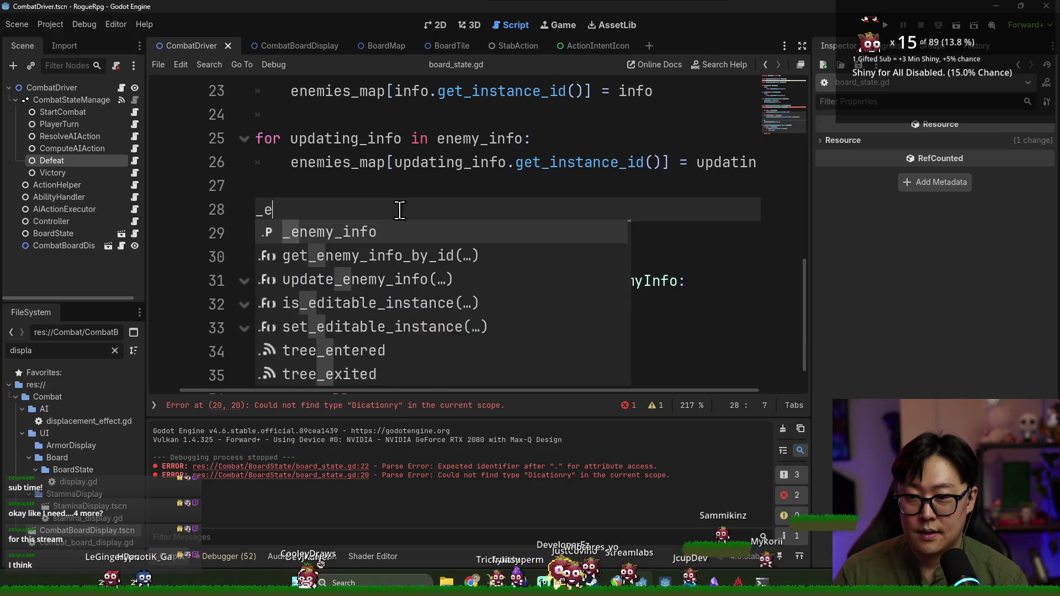
{"action": "type", "text": "nemy_info = enemies_map.values()"}
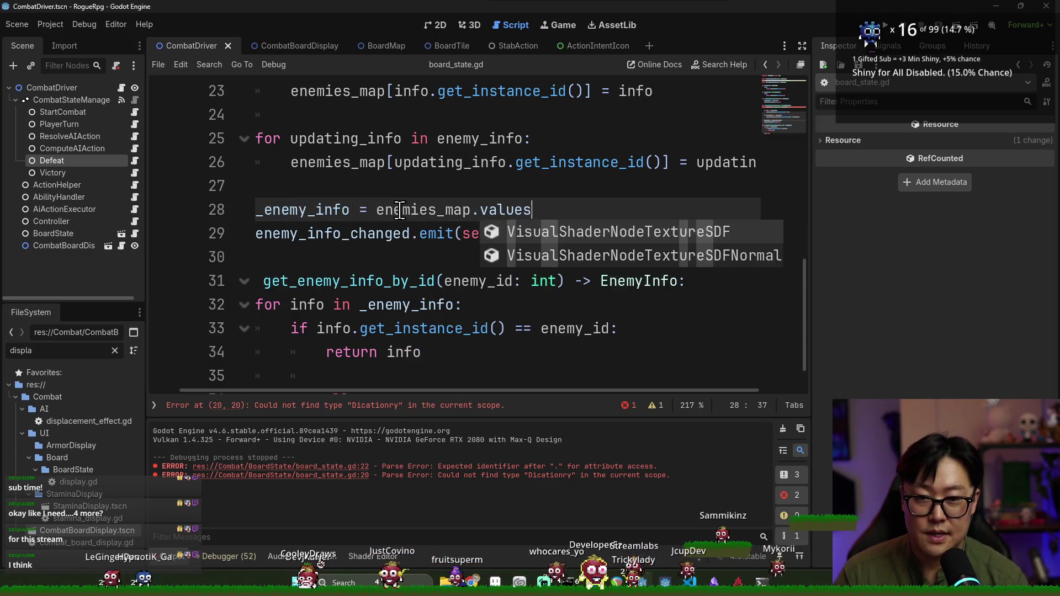
{"action": "left_click", "coordinate": [401, 210]}
{"action": "scroll", "coordinate": [494, 381], "scroll_direction": "left", "scroll_amount": 2}
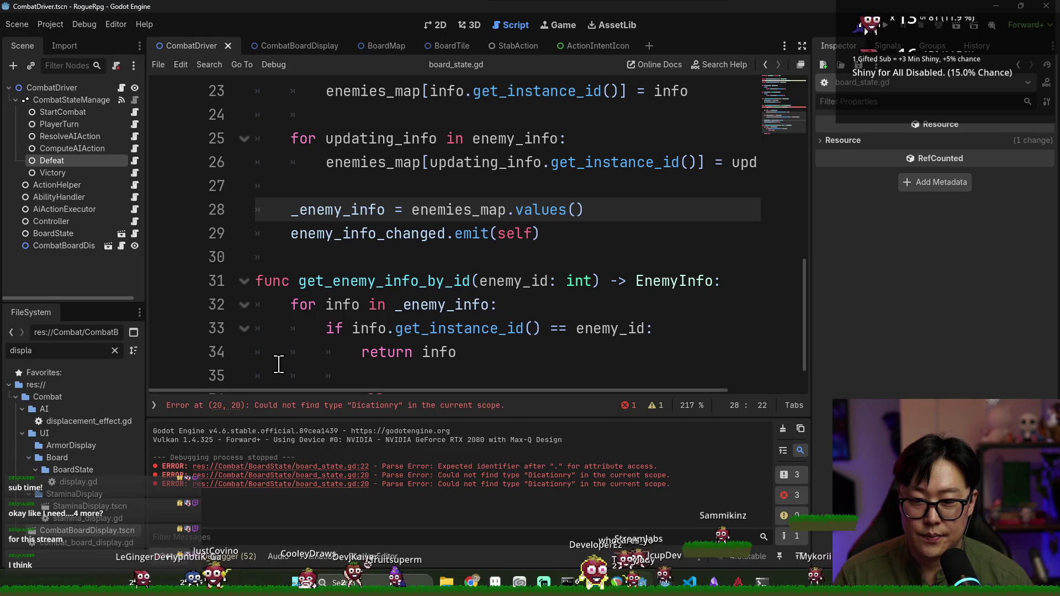
{"action": "left_click", "coordinate": [782, 429]}
{"action": "scroll", "coordinate": [544, 189], "scroll_direction": "up", "scroll_amount": 2}
{"action": "key", "text": "ctrl+s"}
- Remove the blank line after the enemies_map declaration and inspect the line 20 error
{"action": "triple_click", "coordinate": [369, 162]}
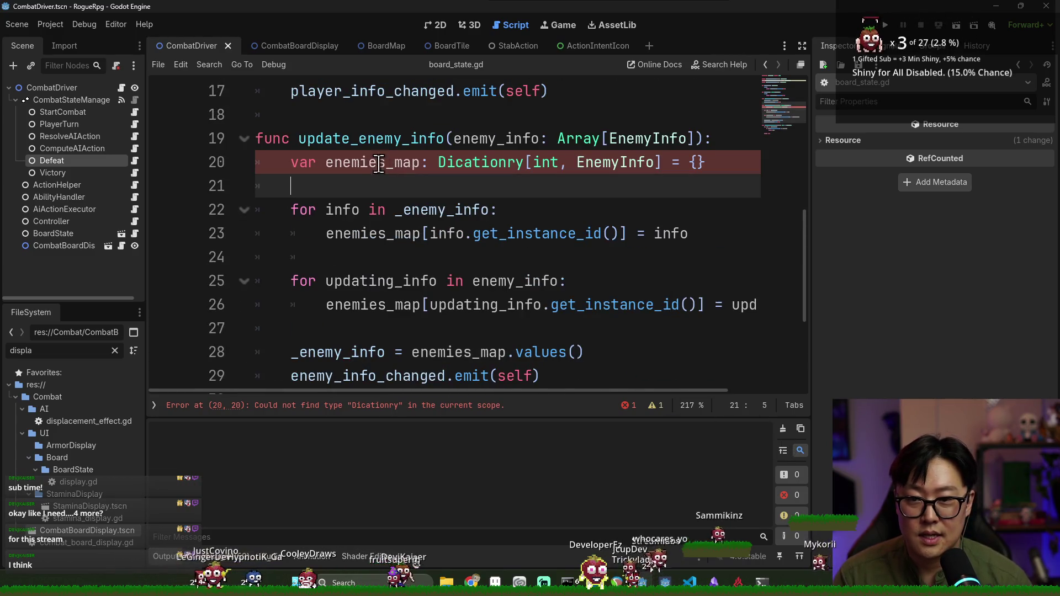
{"action": "left_click", "coordinate": [379, 194]}
{"action": "key", "text": "BackSpace"}
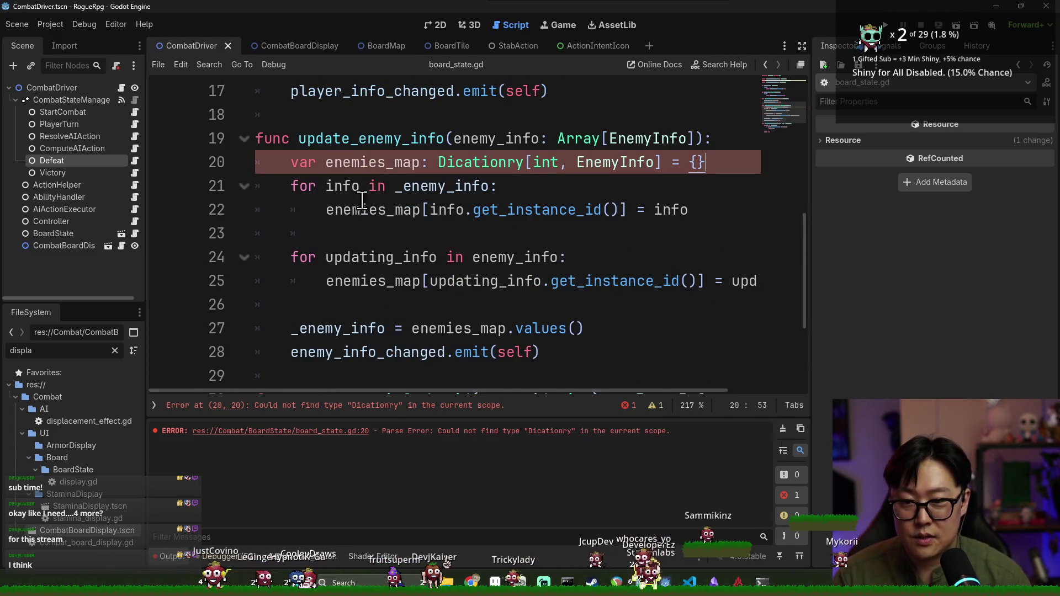
{"action": "left_click", "coordinate": [334, 406]}
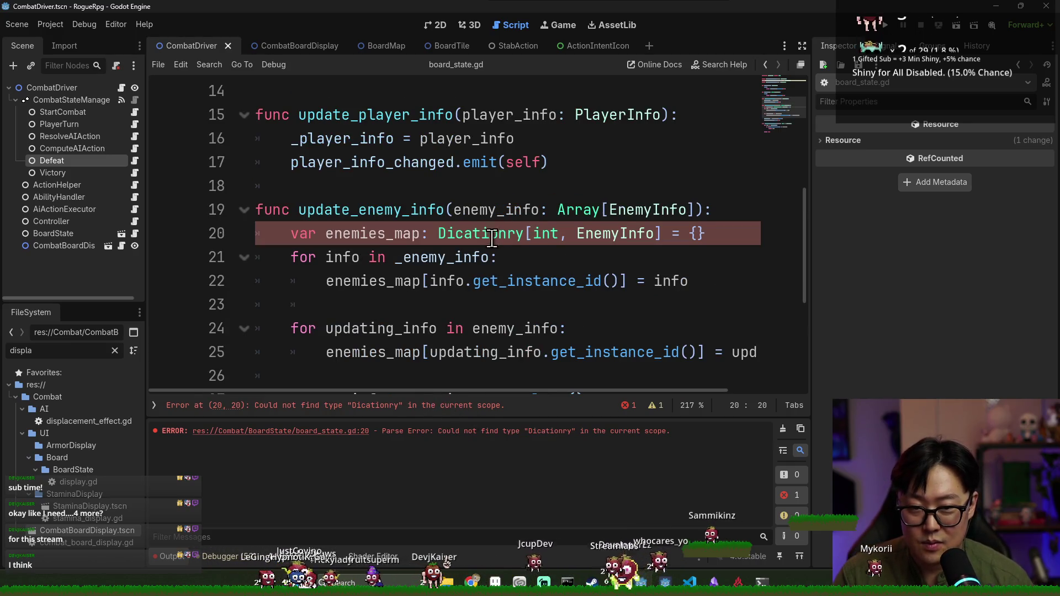
{"action": "double_click", "coordinate": [619, 237]}
{"action": "key", "text": "Right"}
{"action": "key", "text": "Up"}
{"action": "key", "text": "ctrl+s"}
{"action": "key", "text": "Up"}
{"action": "key", "text": "Up"}
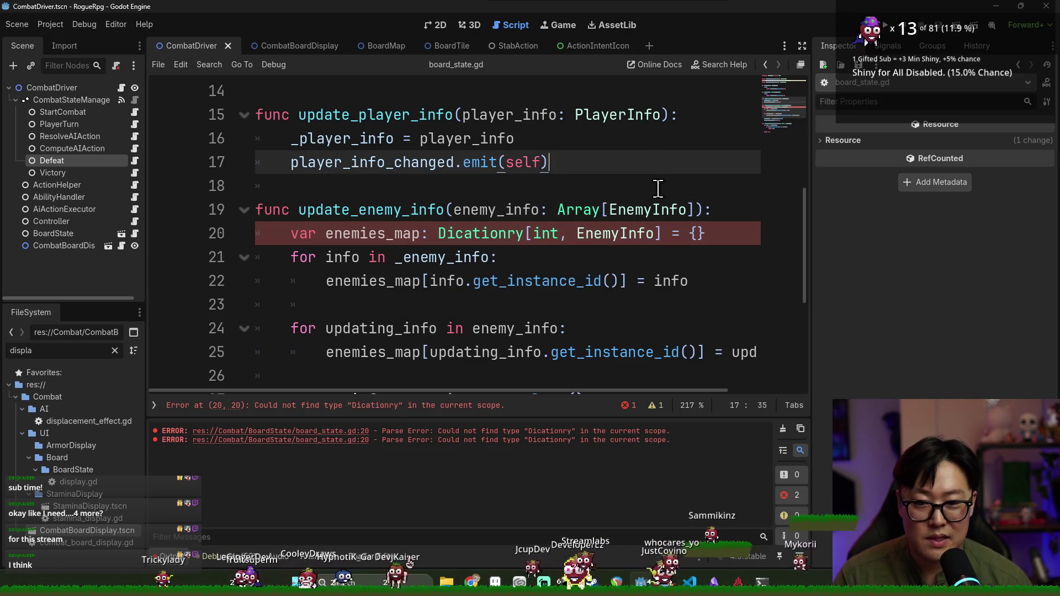
- Correct the misspelled 'Dicationry' type to 'Dictionary' and launch the game to test
{"action": "left_click", "coordinate": [656, 408]}
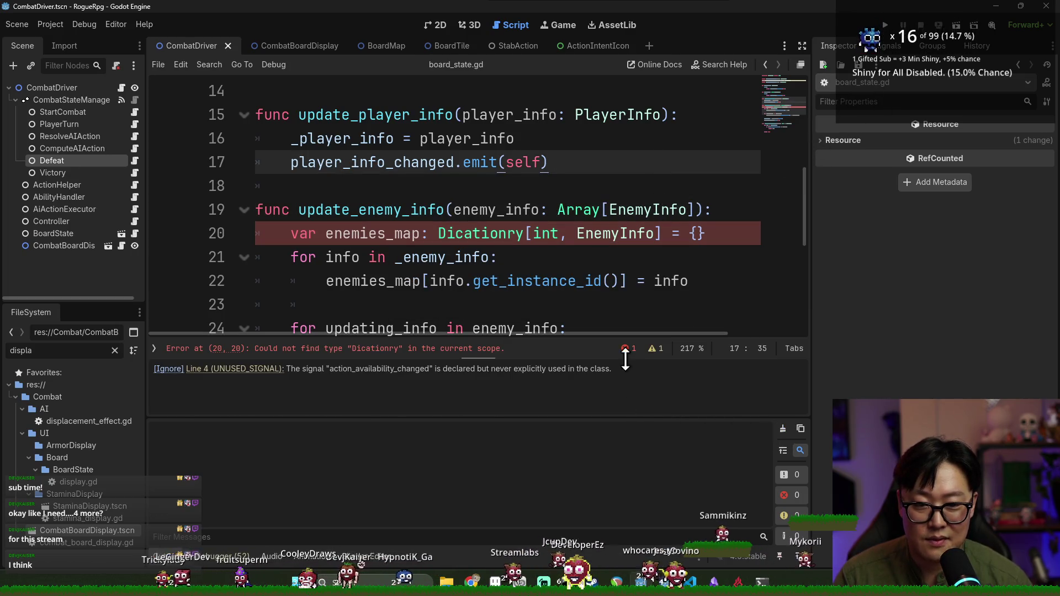
{"action": "left_click", "coordinate": [623, 348]}
{"action": "double_click", "coordinate": [481, 233]}
{"action": "type", "text": "Dictionary"}
{"action": "scroll", "coordinate": [546, 236], "scroll_direction": "down", "scroll_amount": 1, "text": "ctrl"}
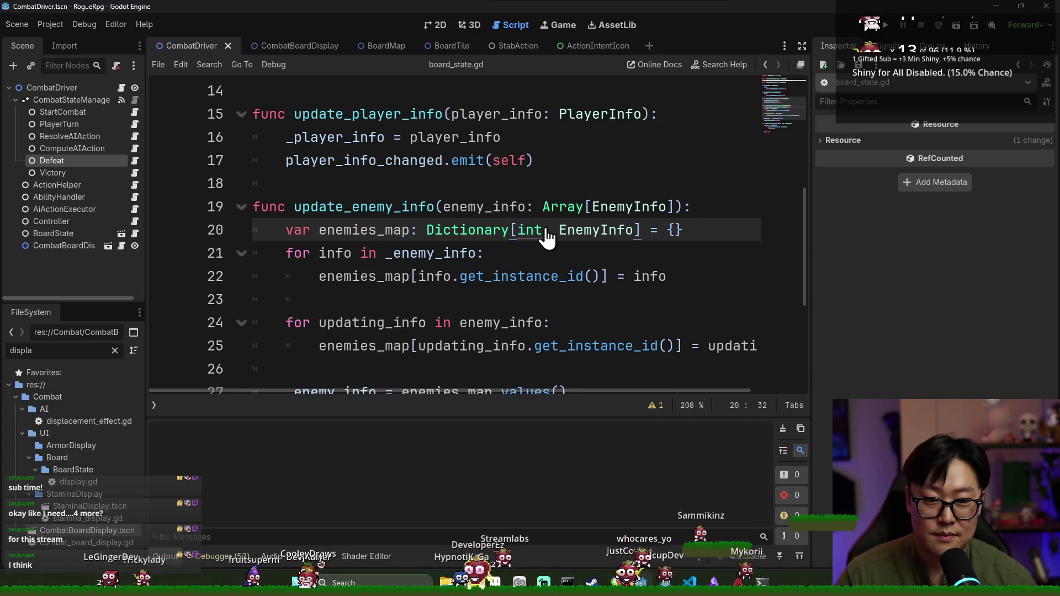
{"action": "scroll", "coordinate": [535, 229], "scroll_direction": "down", "scroll_amount": 4, "text": "ctrl"}
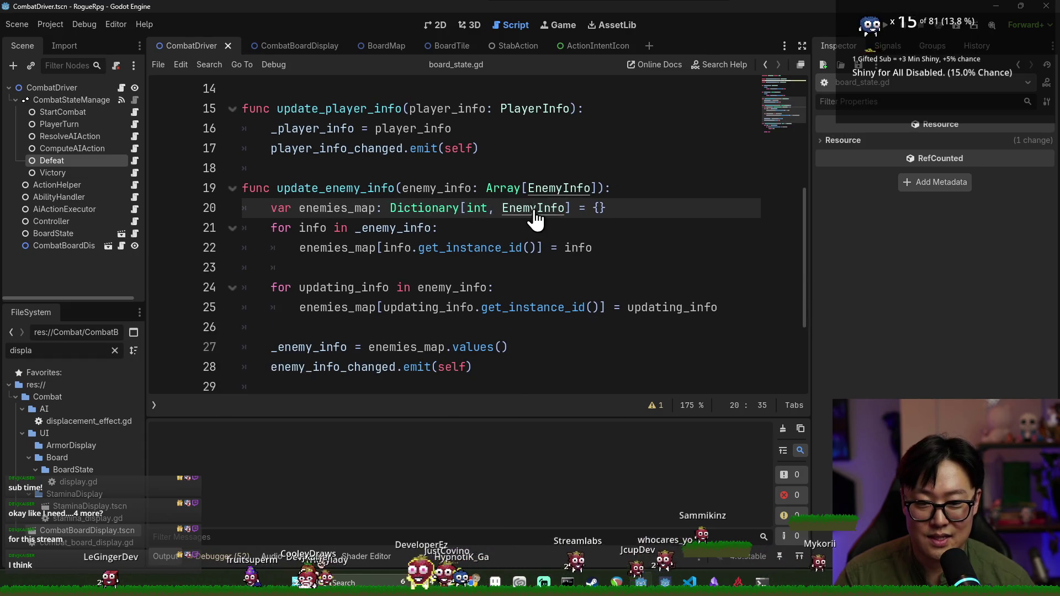
{"action": "left_click", "coordinate": [539, 168]}
{"action": "left_click", "coordinate": [879, 26]}
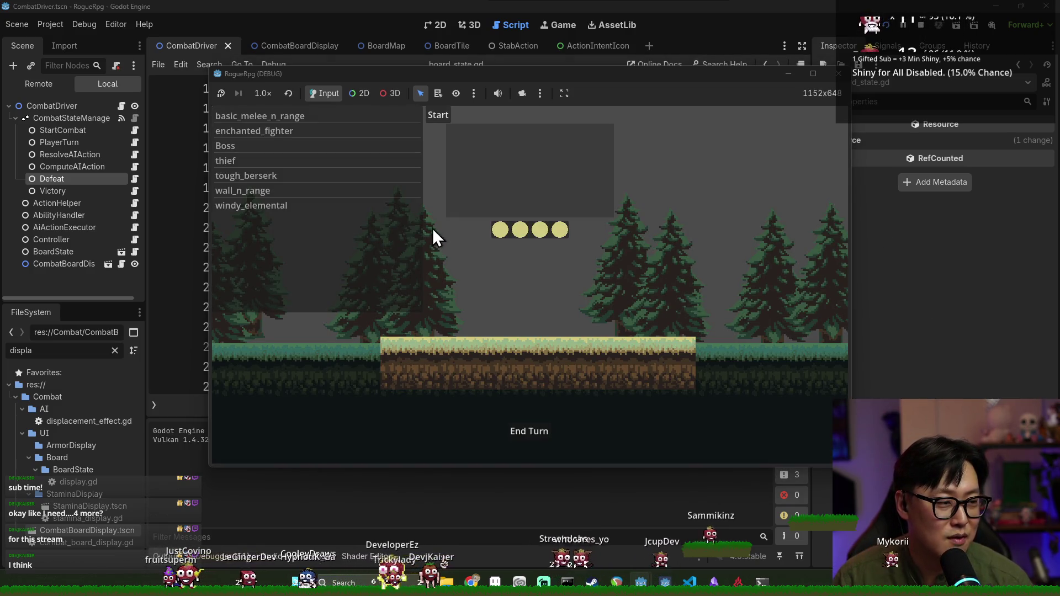
- Start the basic_melee_n_range encounter, move, attack enemies with the fourth ability, and end turns
{"action": "left_click", "coordinate": [323, 117]}
{"action": "left_click", "coordinate": [439, 117]}
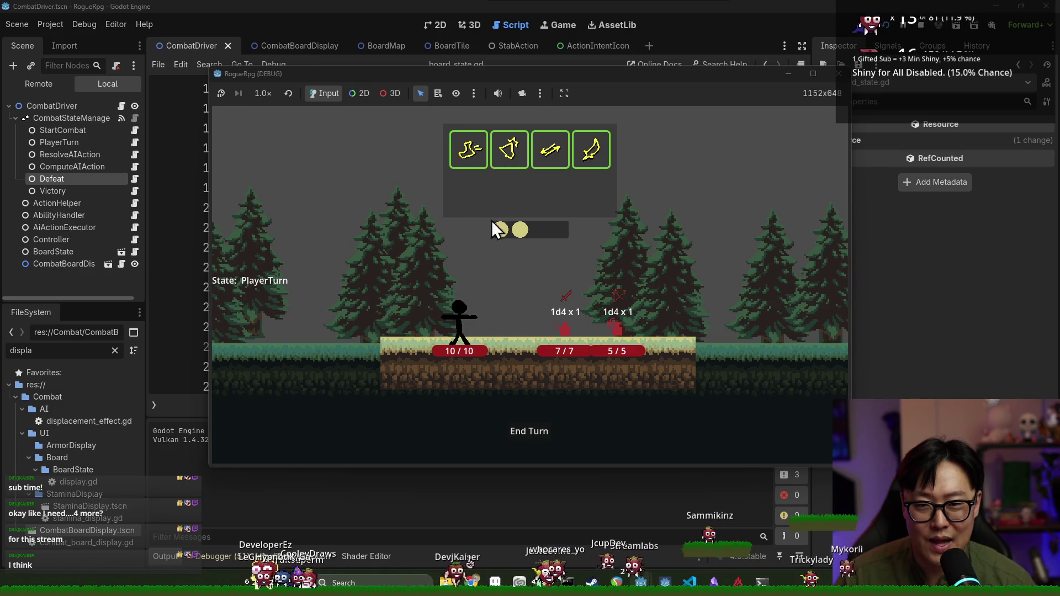
{"action": "left_click", "coordinate": [474, 150]}
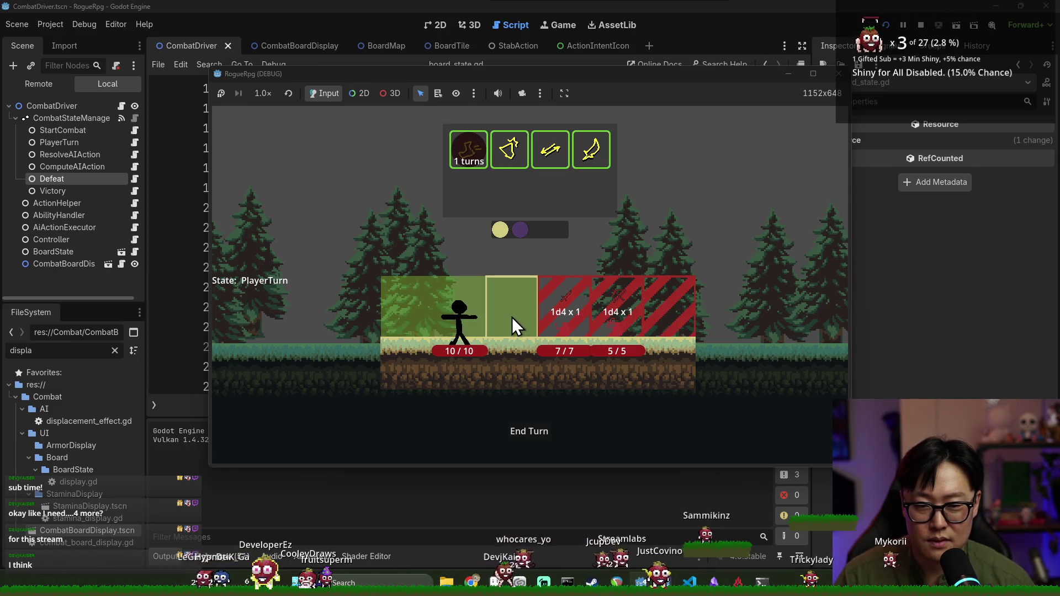
{"action": "left_click", "coordinate": [511, 317]}
{"action": "left_click", "coordinate": [591, 150]}
{"action": "left_click", "coordinate": [566, 320]}
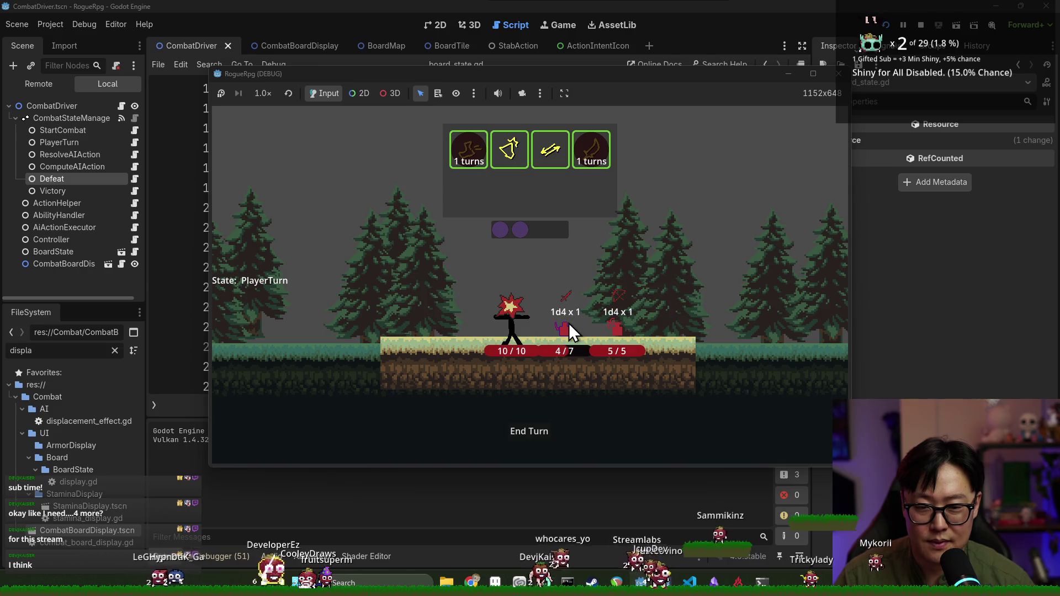
{"action": "left_click", "coordinate": [537, 431]}
{"action": "left_click", "coordinate": [538, 429]}
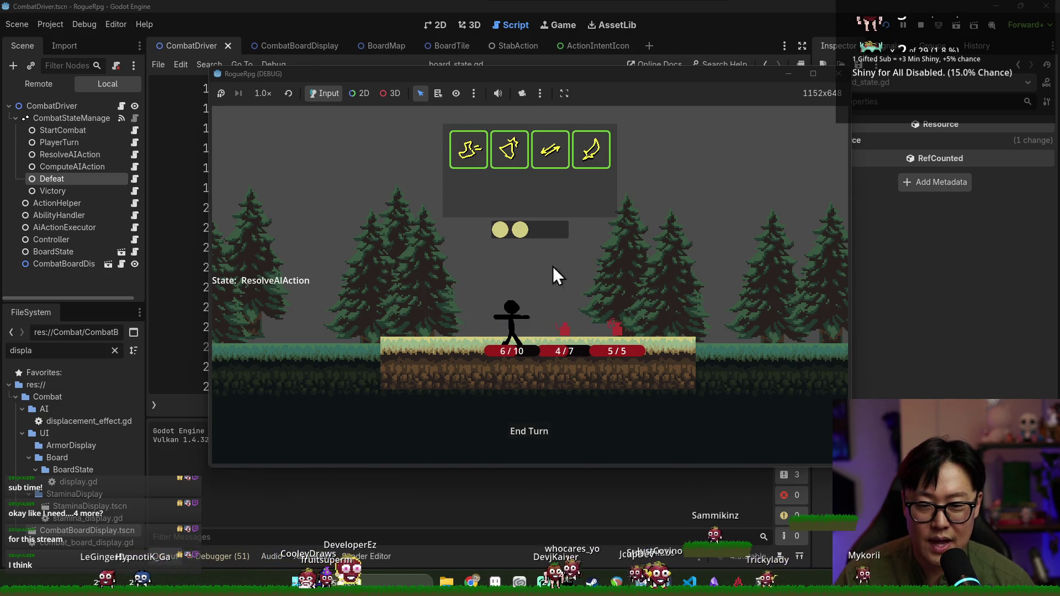
{"action": "left_click", "coordinate": [589, 155]}
{"action": "left_click", "coordinate": [603, 333]}
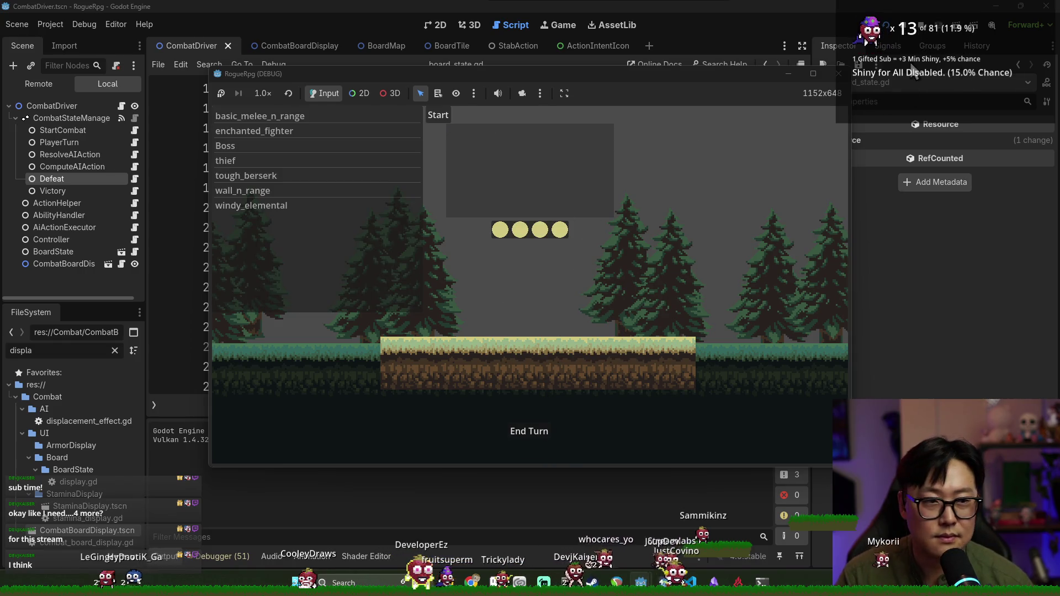
- Start a new fight, move the stickman one tile right, and hit the first enemy to 4/7
{"action": "left_click", "coordinate": [446, 117]}
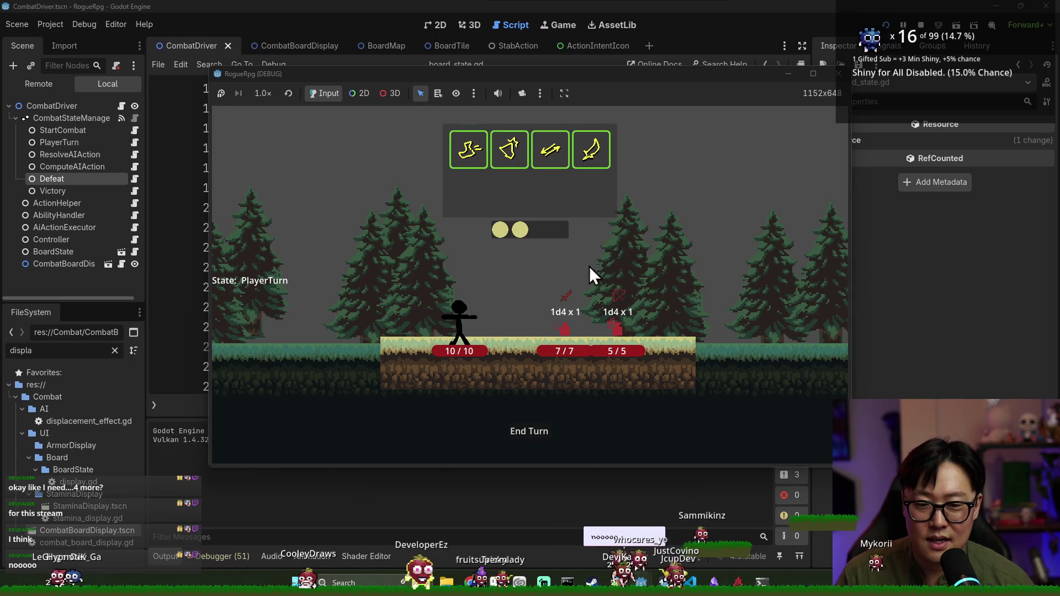
{"action": "left_click", "coordinate": [468, 149]}
{"action": "left_click", "coordinate": [510, 298]}
{"action": "left_click", "coordinate": [590, 150]}
{"action": "left_click", "coordinate": [577, 306]}
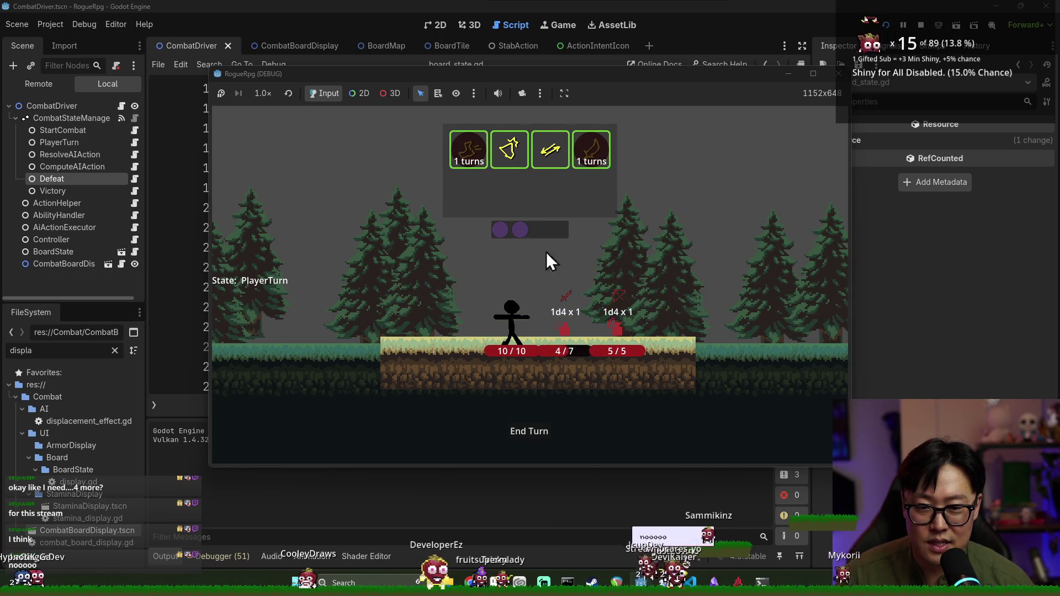
{"action": "left_click", "coordinate": [540, 433]}
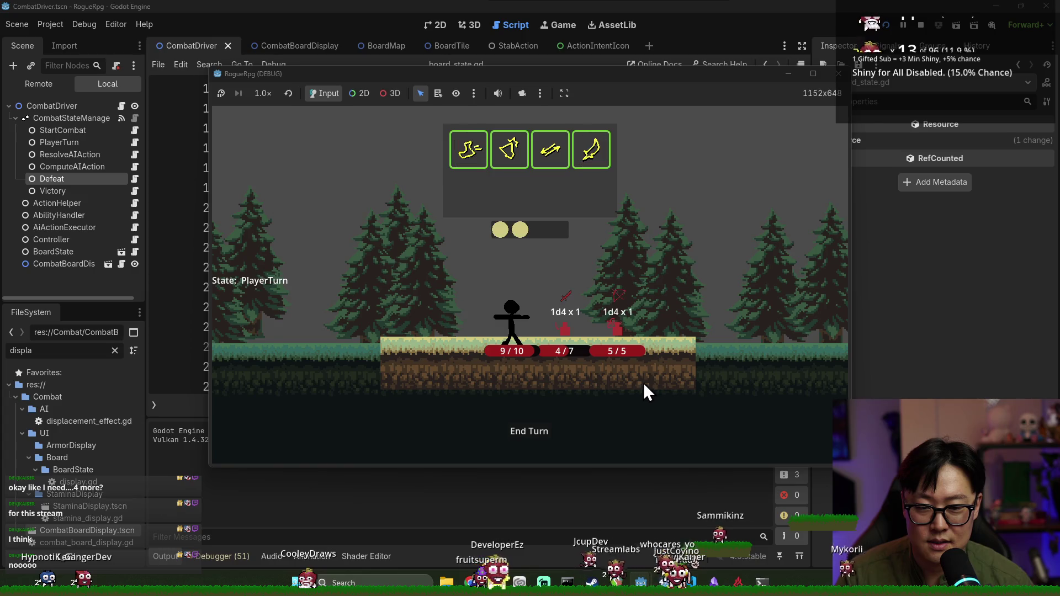
- Knock the first enemy down to 1/7, finish it off, and move the stickman right
{"action": "left_click", "coordinate": [577, 148]}
{"action": "left_click", "coordinate": [568, 288]}
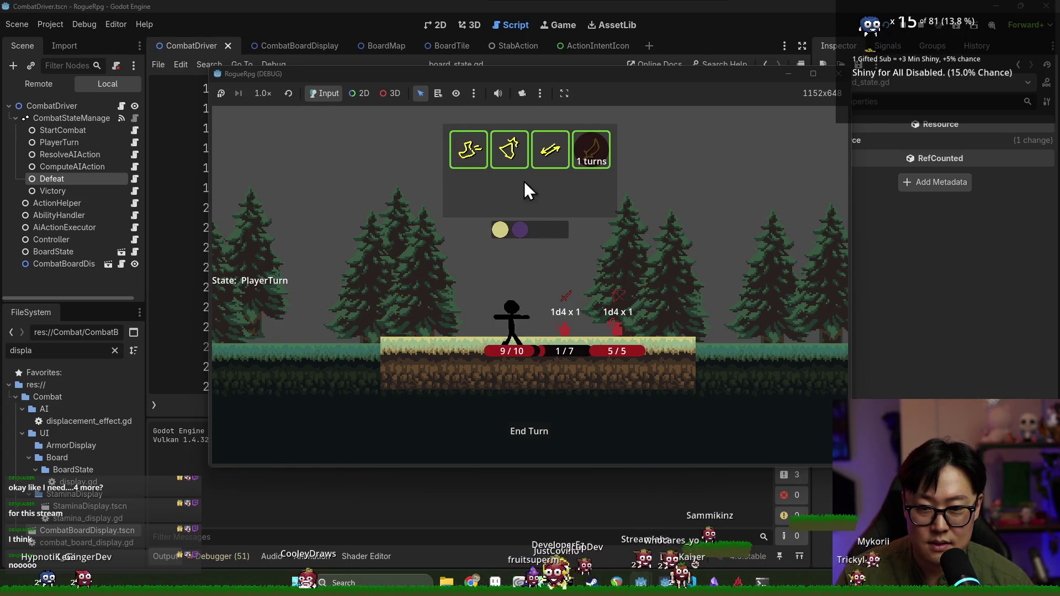
{"action": "left_click", "coordinate": [525, 430]}
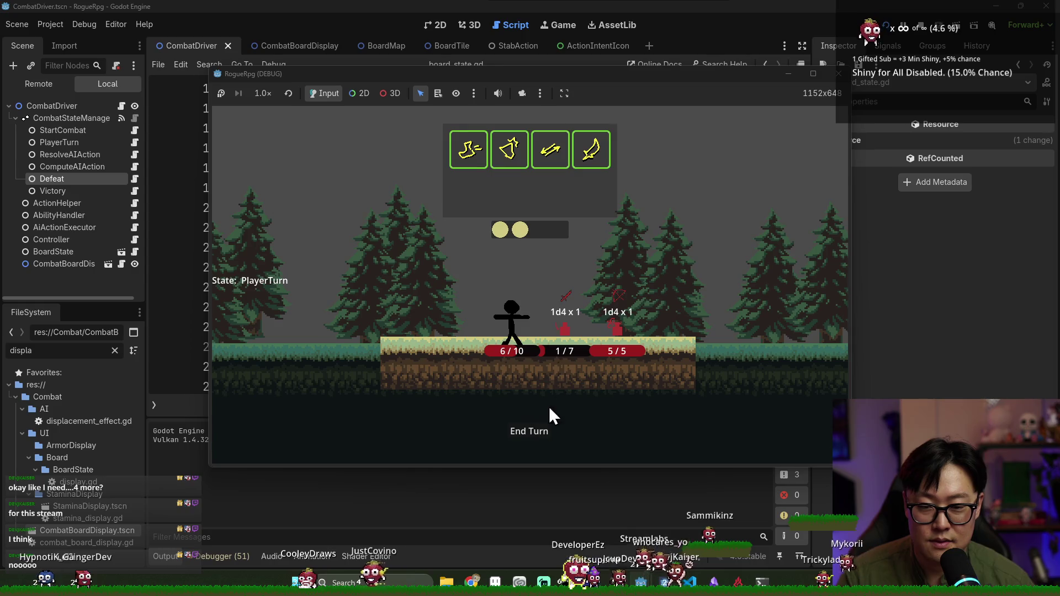
{"action": "left_click", "coordinate": [591, 165]}
{"action": "left_click", "coordinate": [572, 310]}
{"action": "left_click", "coordinate": [470, 150]}
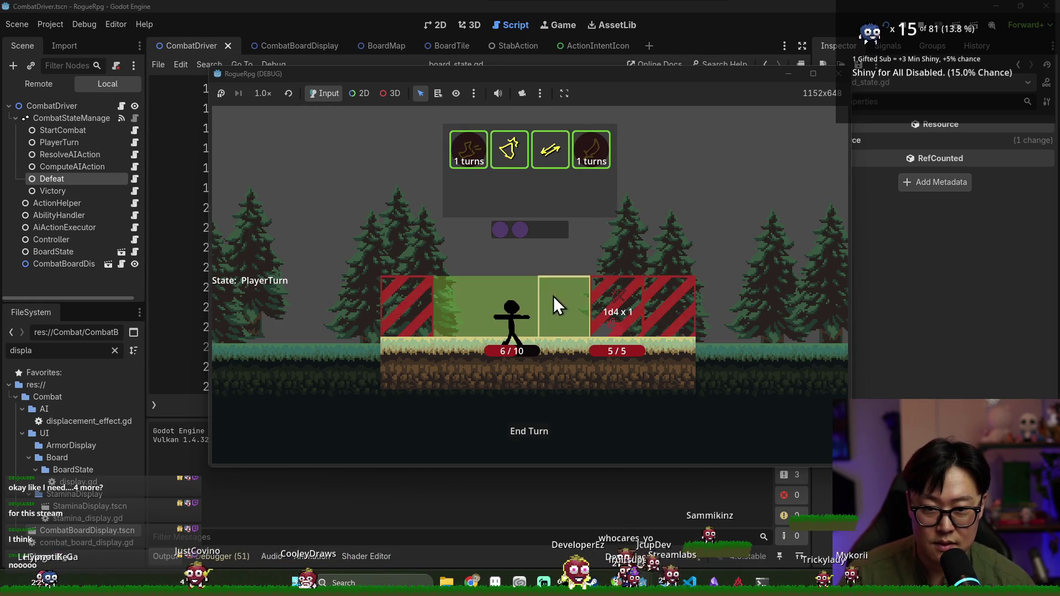
{"action": "left_click", "coordinate": [557, 301]}
{"action": "left_click", "coordinate": [530, 432]}
- Attack the last enemy down to 2/5, then land the final blow to win
{"action": "left_click", "coordinate": [518, 160]}
{"action": "left_click", "coordinate": [622, 325]}
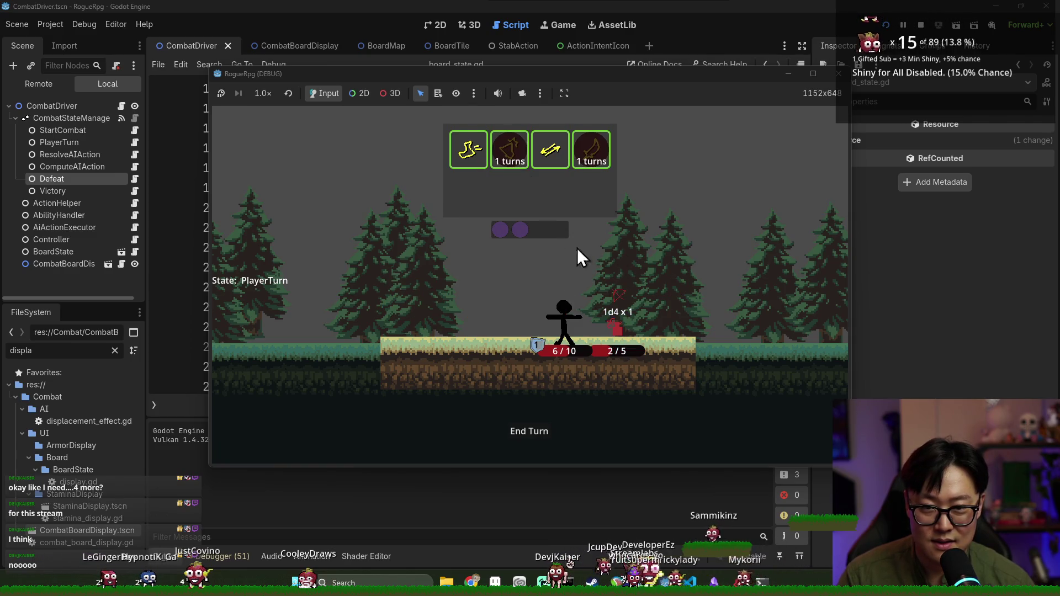
{"action": "left_click", "coordinate": [539, 425]}
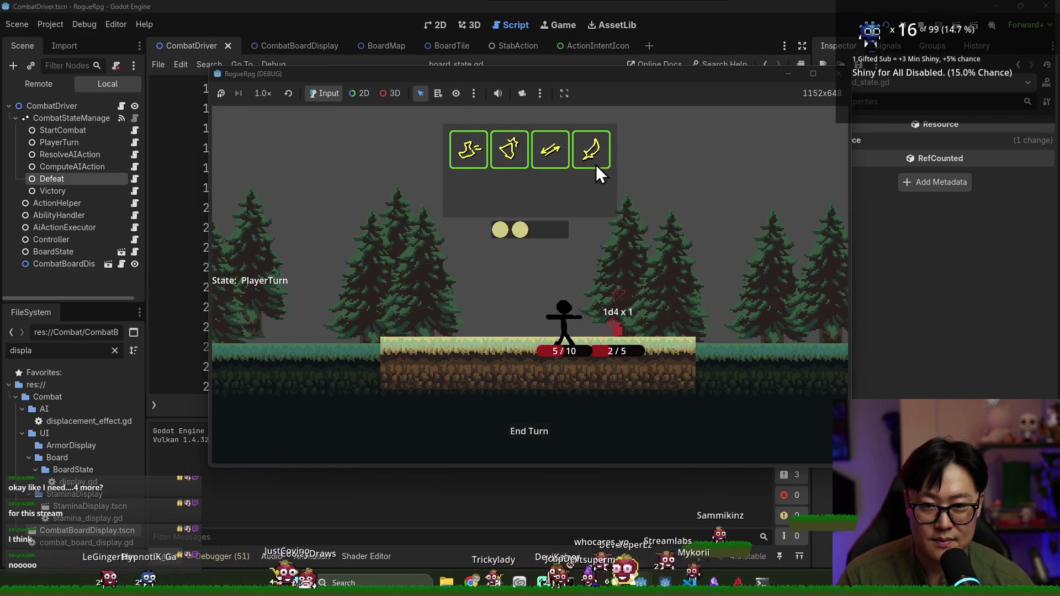
{"action": "left_click", "coordinate": [619, 324]}
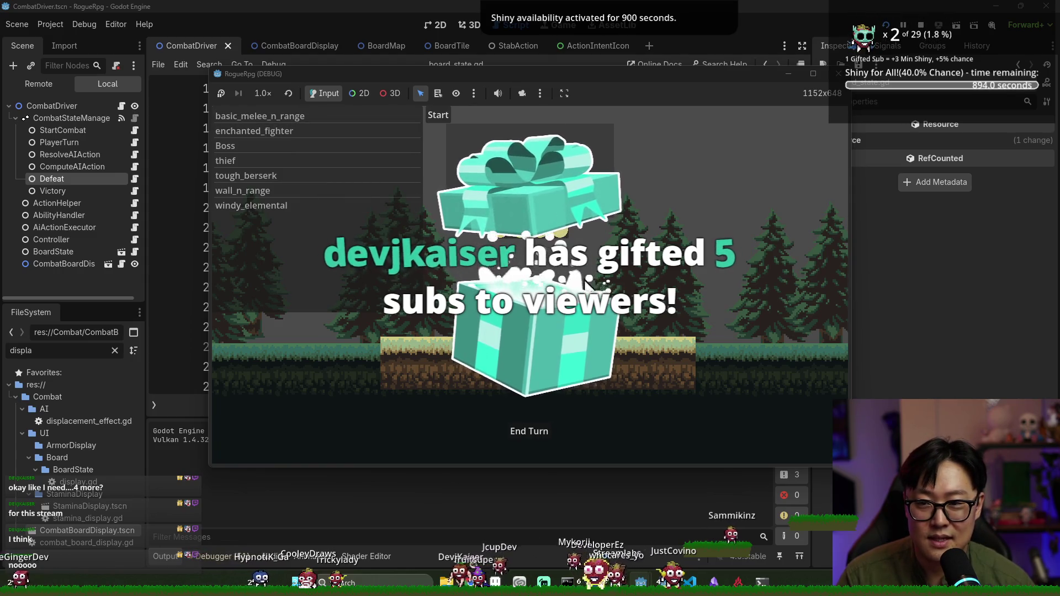
- Start another fight from the encounter list, then close the running game window
{"action": "left_click", "coordinate": [446, 121]}
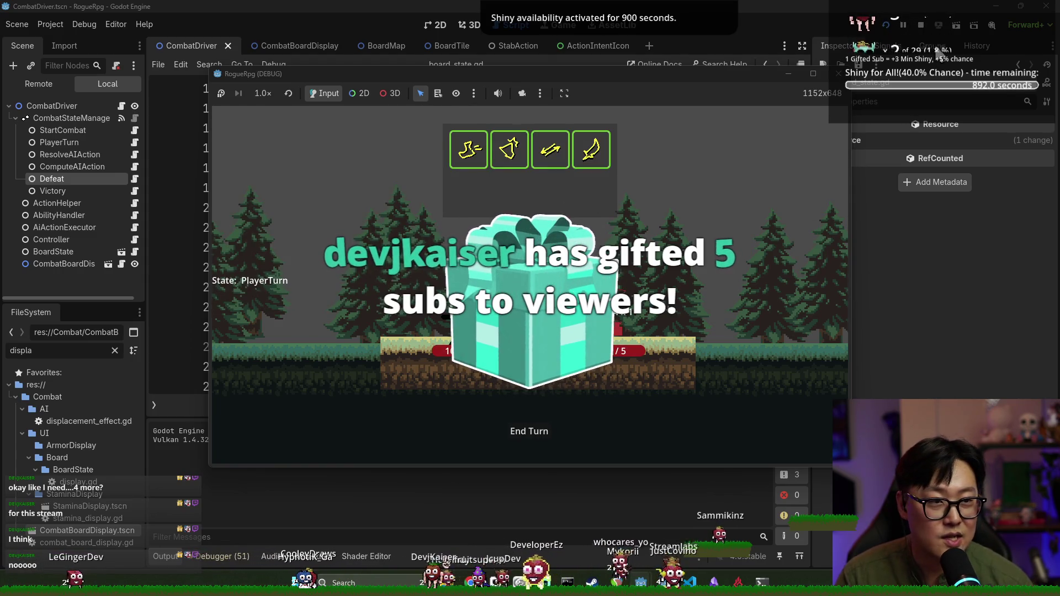
{"action": "left_click", "coordinate": [839, 73]}
{"action": "key", "text": "alt+Tab"}
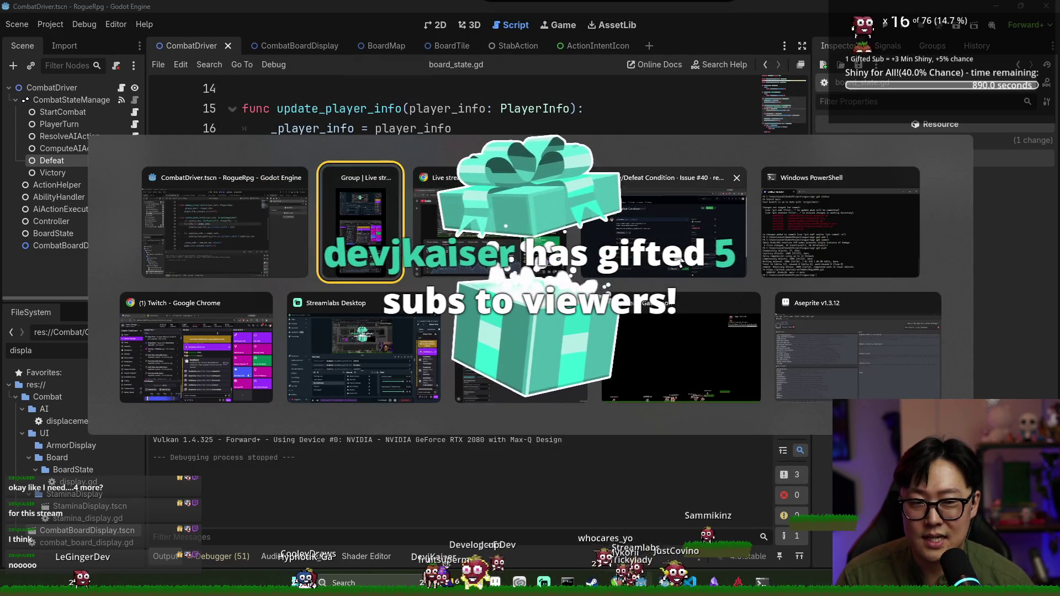
- Check the repository status and stage every changed and new file with git add *
{"action": "type", "text": "git status"}
{"action": "key", "text": "Return"}
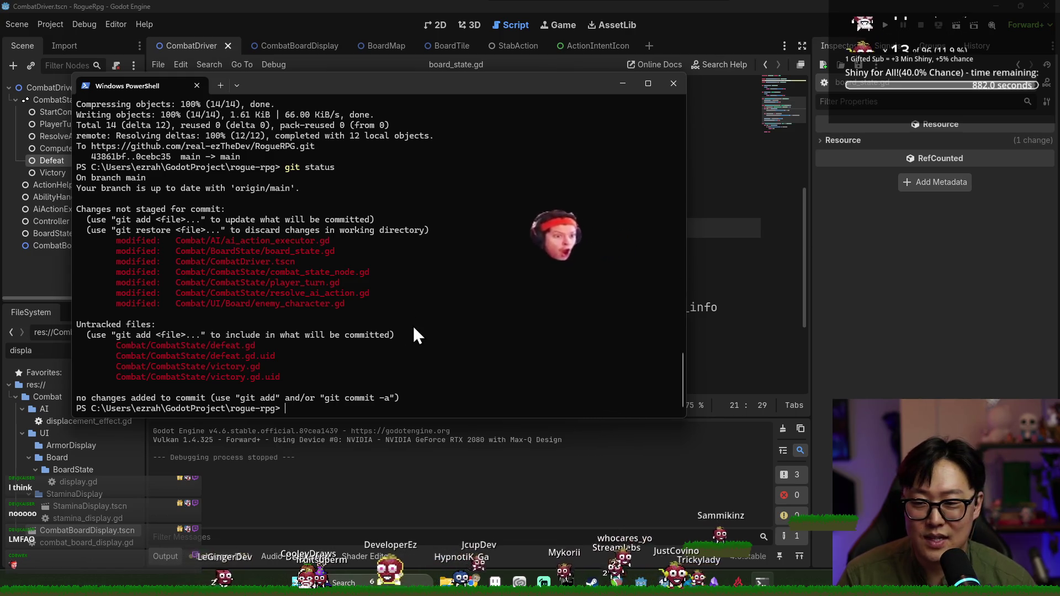
{"action": "type", "text": "git add *"}
{"action": "key", "text": "Return"}
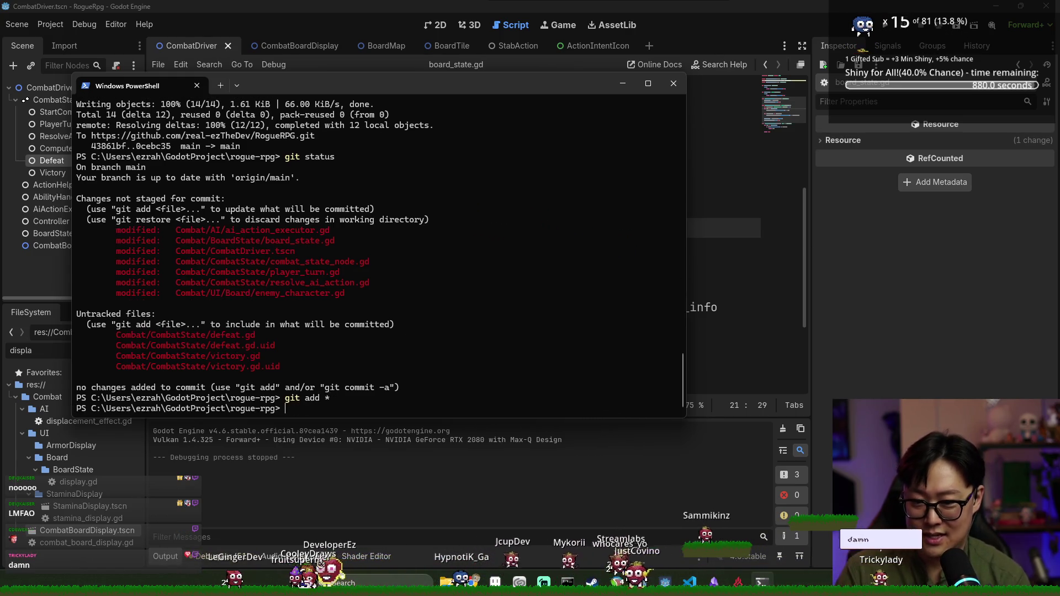
- Re-run git status to confirm the staged files, then start git commit in vim
{"action": "type", "text": "git"}
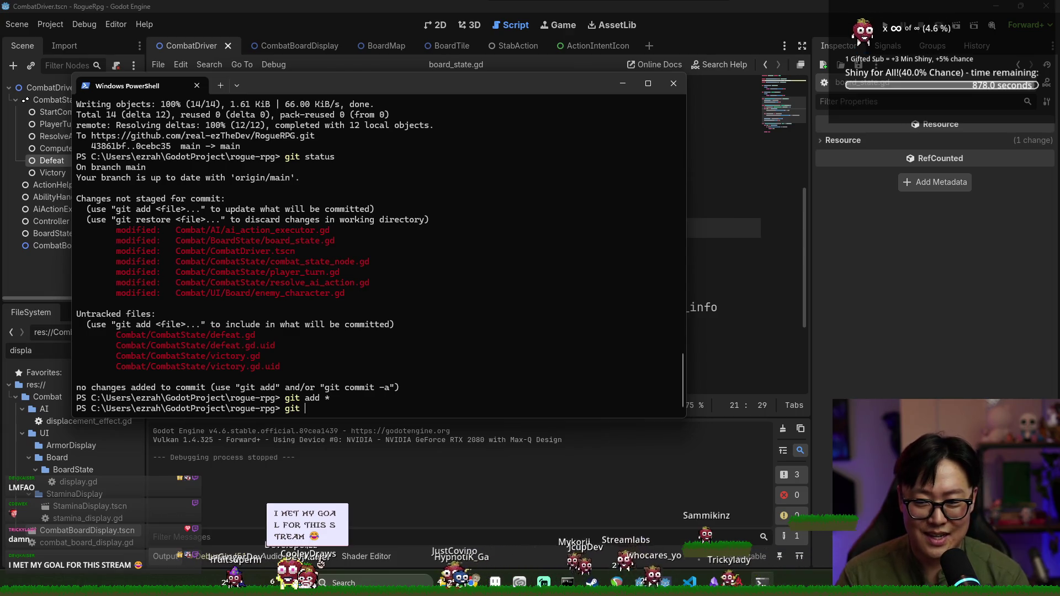
{"action": "key", "text": "BackSpace"}
{"action": "key", "text": "BackSpace"}
{"action": "key", "text": "BackSpace"}
{"action": "type", "text": "atus"}
{"action": "key", "text": "Return"}
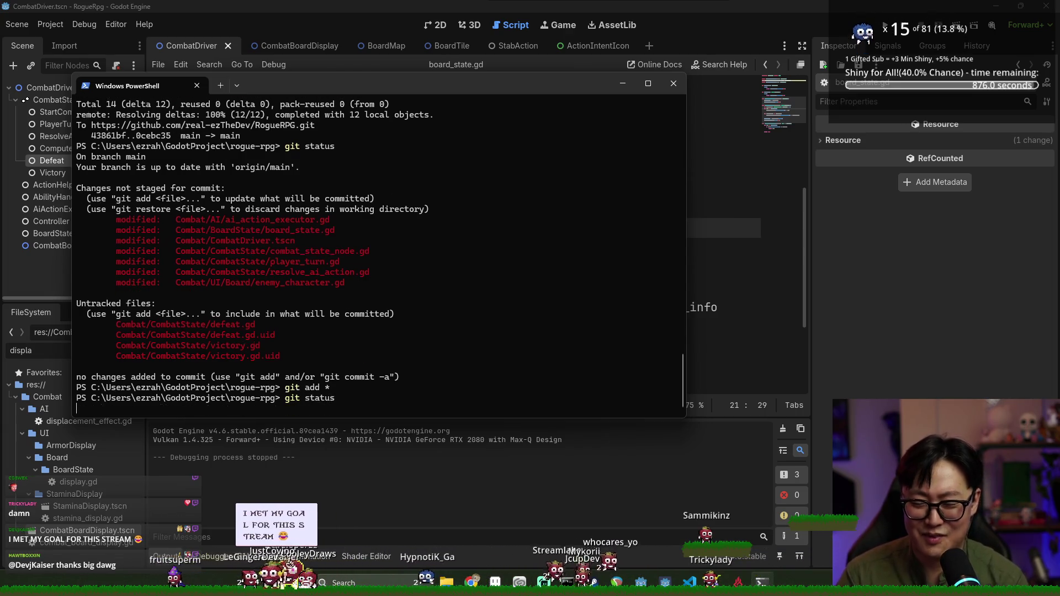
{"action": "type", "text": "git"}
{"action": "type", "text": "it"}
{"action": "key", "text": "Return"}
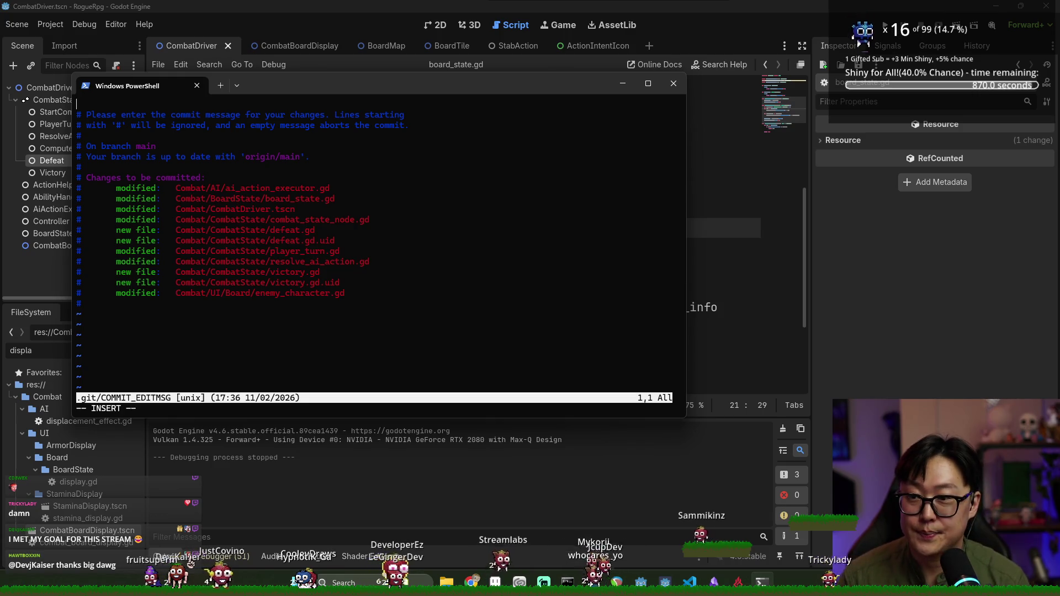
- Write a commit message resolving #40, checking the issue in the browser for its number
{"action": "type", "text": "resovles $"}
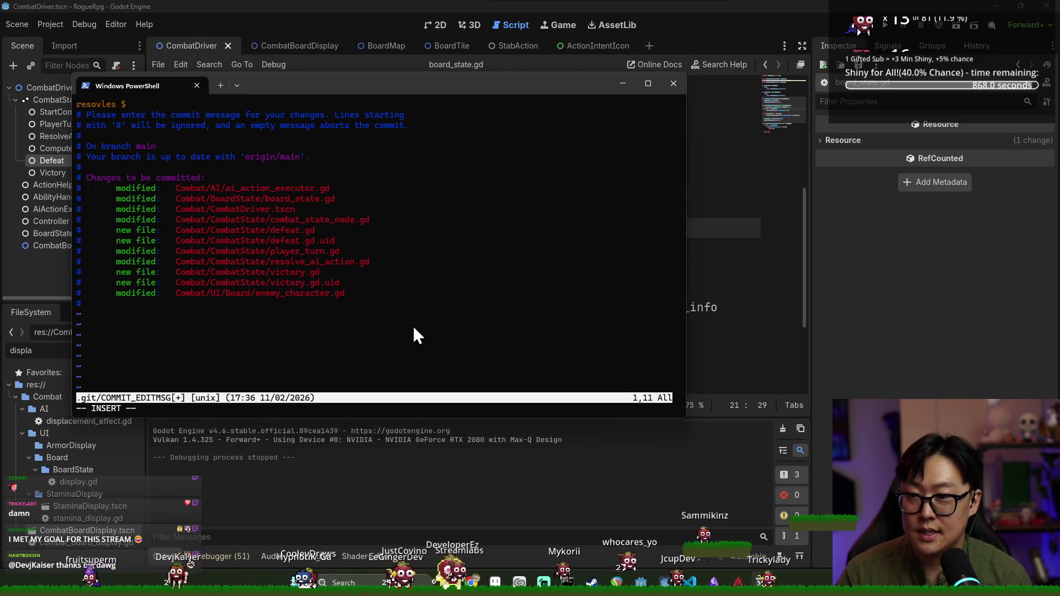
{"action": "key", "text": "alt+Tab"}
{"action": "left_click", "coordinate": [841, 266]}
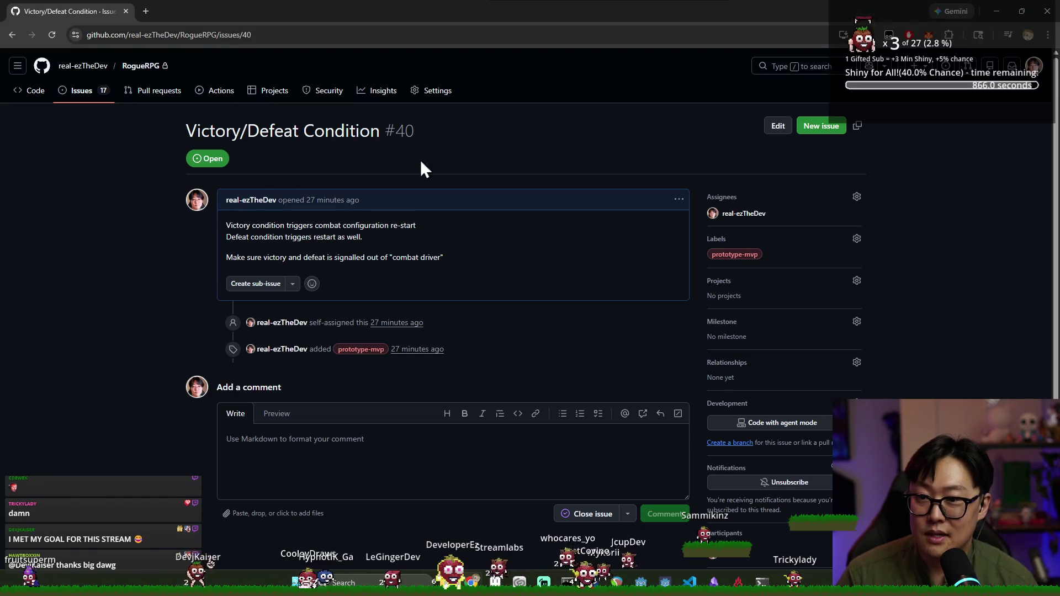
{"action": "key", "text": "alt+Tab"}
{"action": "left_click", "coordinate": [364, 236]}
{"action": "type", "text": "40 fixed enemy info update"}
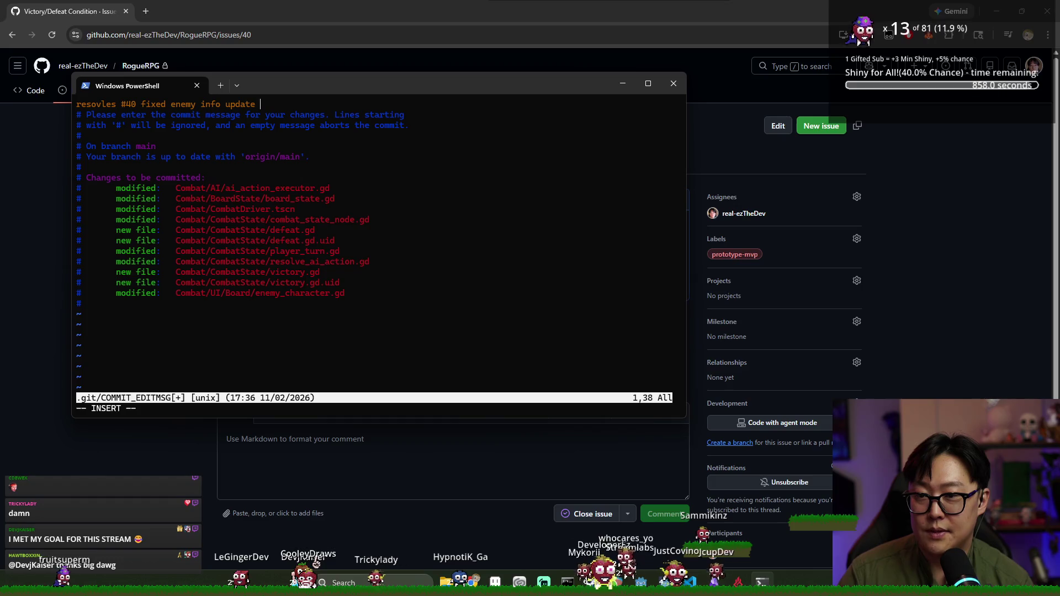
{"action": "key", "text": "BackSpace"}
{"action": "type", "text": "acing "}
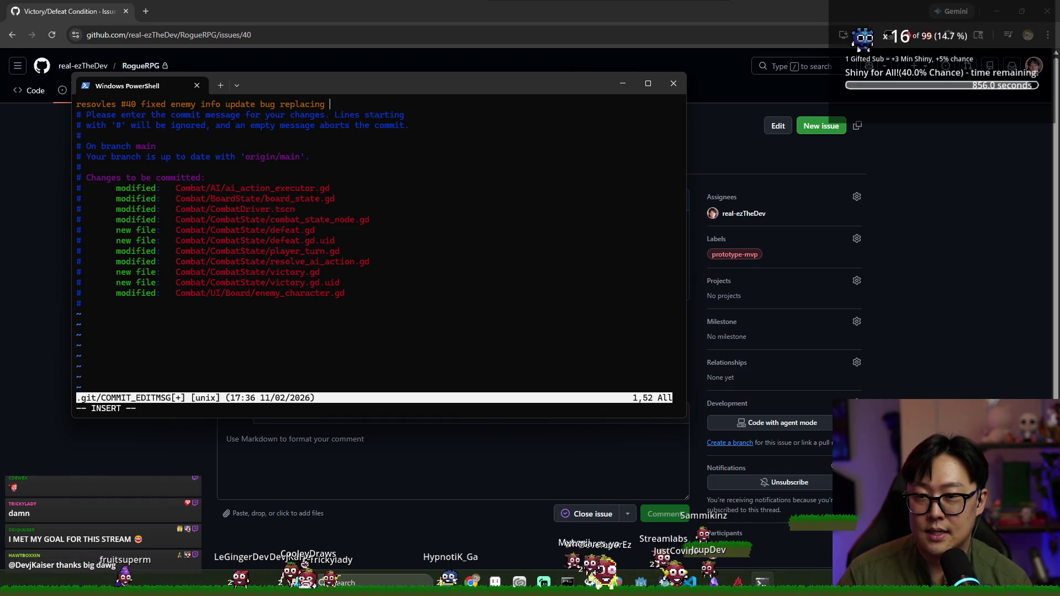
{"action": "type", "text": "the entire d"}
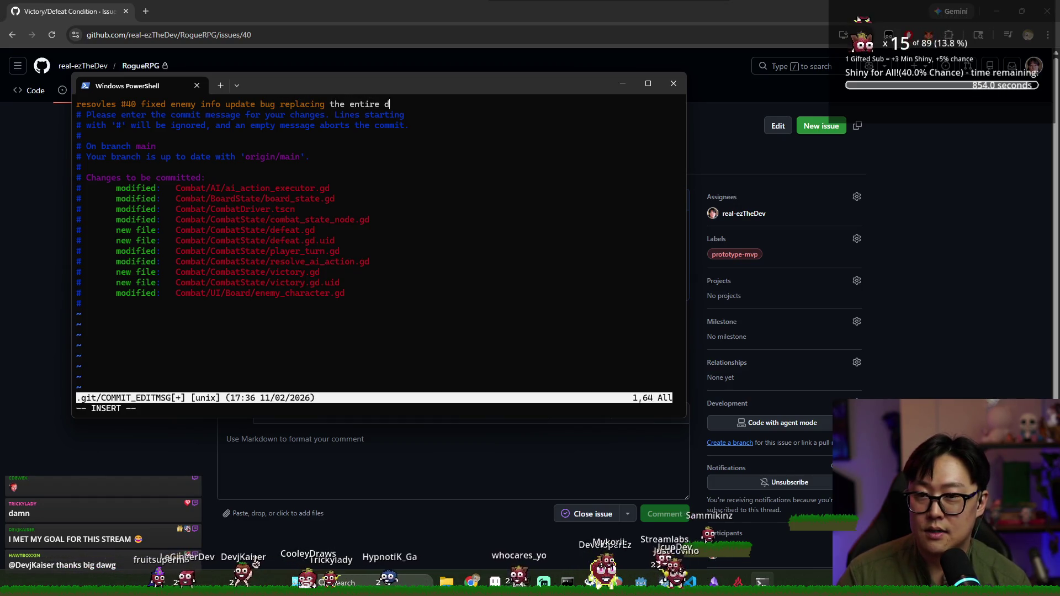
{"action": "type", "text": "ata for"}
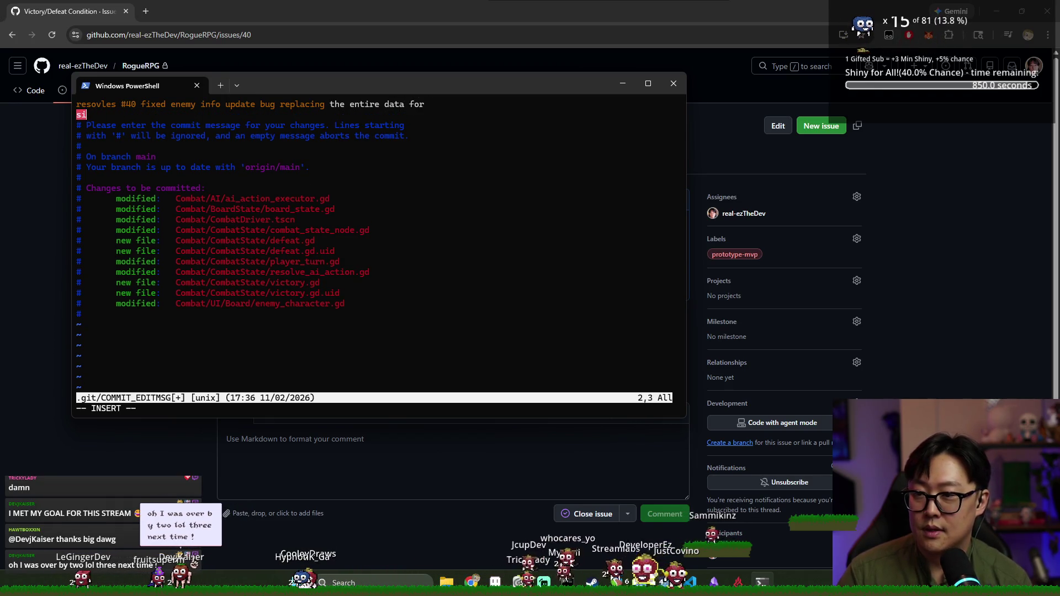
{"action": "type", "text": " signle enenemy up"}
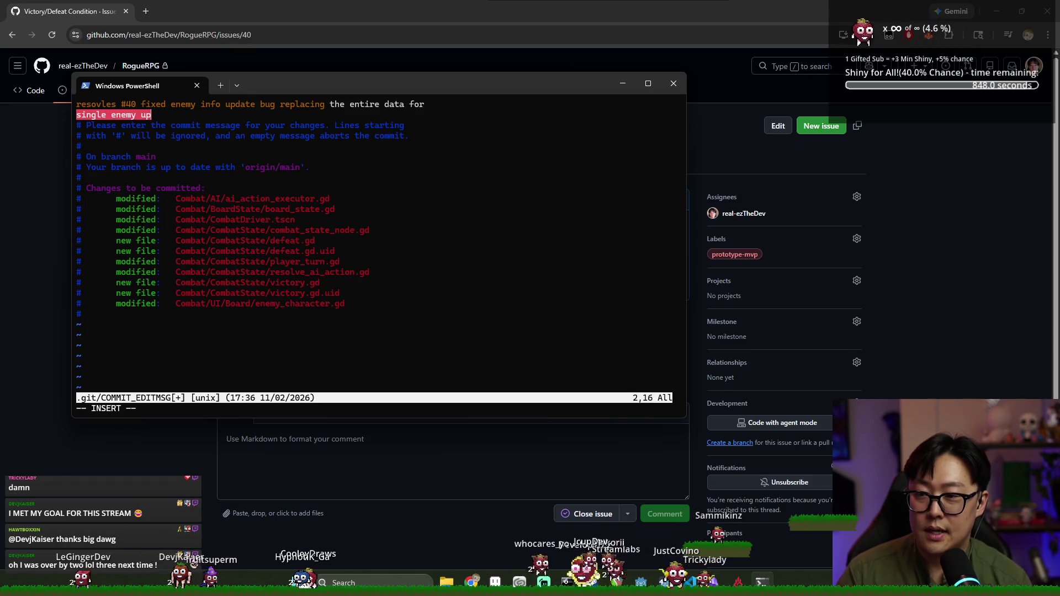
{"action": "type", "text": "date. Also "}
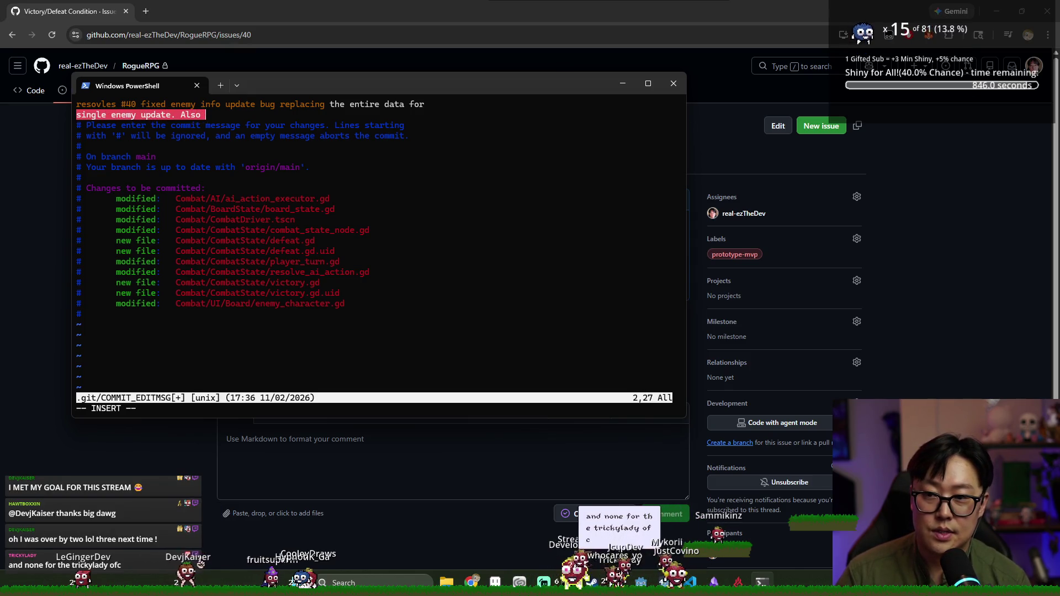
{"action": "type", "text": ", victory and defeat dete"}
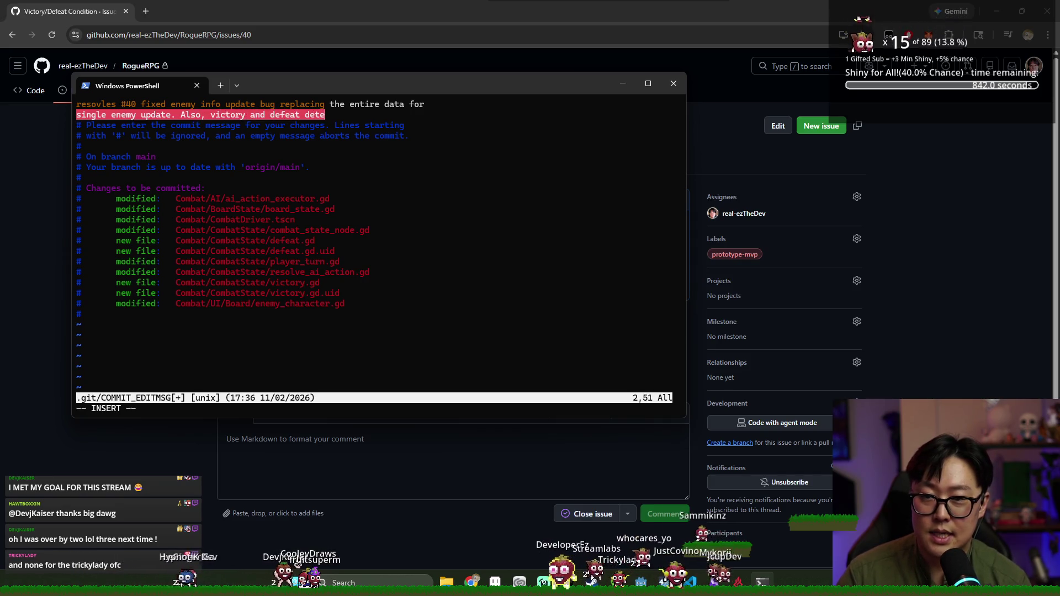
{"action": "type", "text": " rest"}
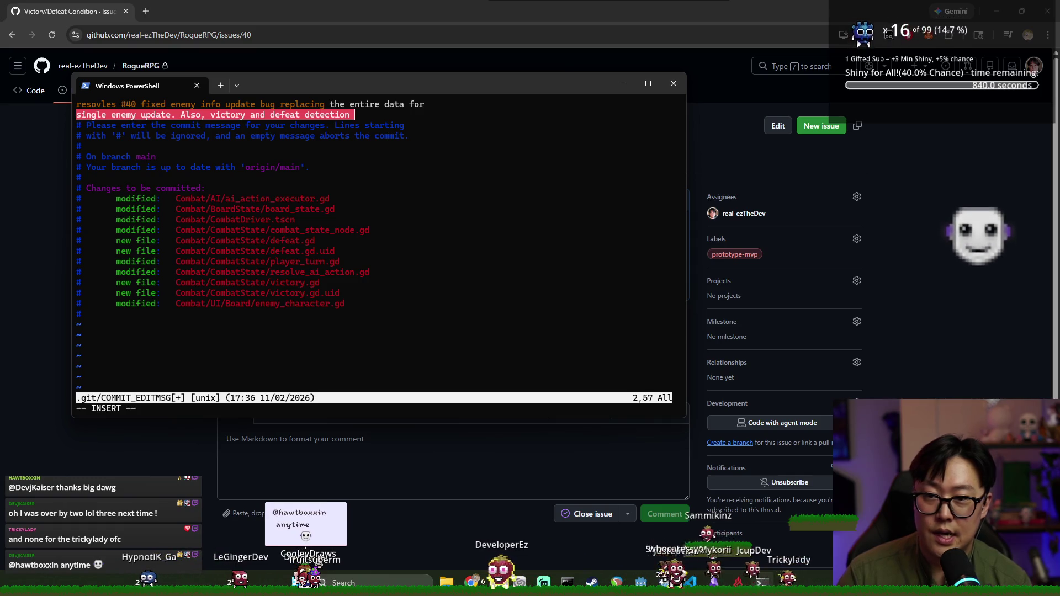
{"action": "type", "text": "arts the game"}
- Save the message with :wq to complete the commit, then run git push
{"action": "key", "text": "Escape"}
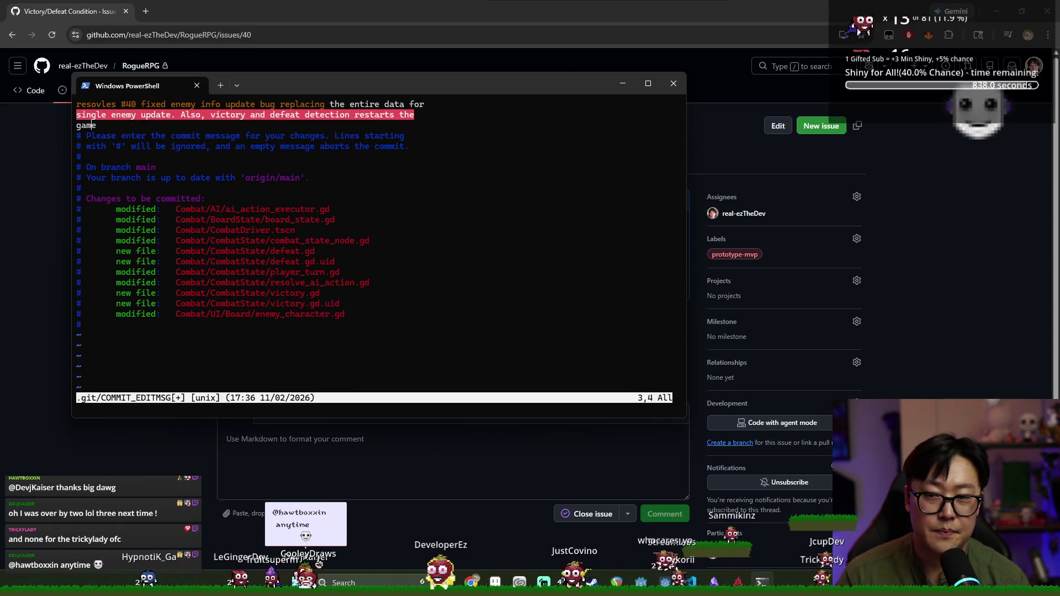
{"action": "type", "text": ":wq"}
{"action": "key", "text": "Return"}
{"action": "type", "text": "git push"}
{"action": "key", "text": "Return"}
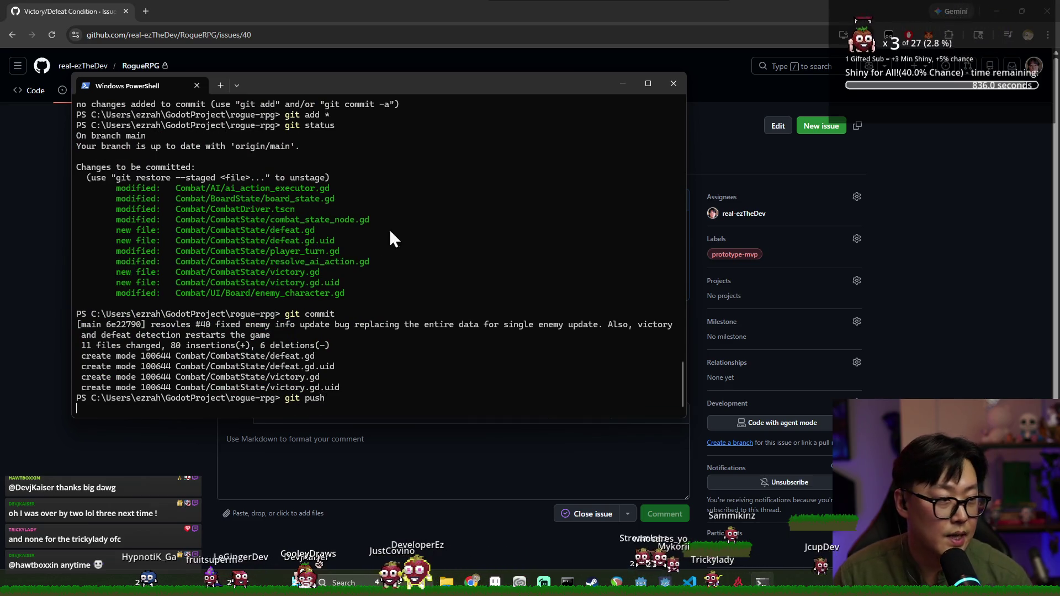
- Confirm issue #40's timeline lists pushed commit 6e22790, then return to PowerShell
{"action": "left_click", "coordinate": [688, 2]}
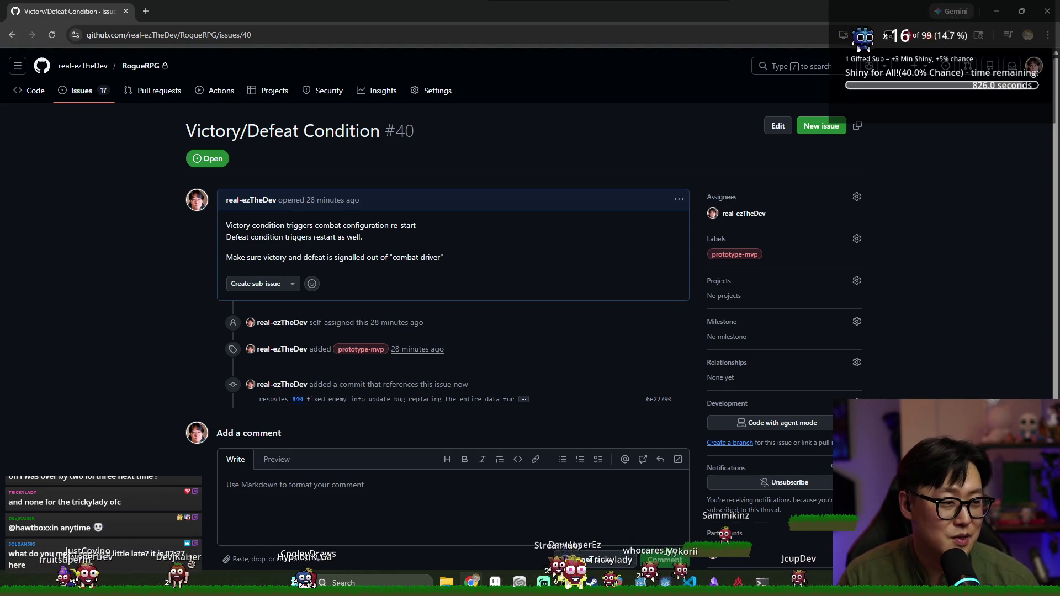
{"action": "scroll", "coordinate": [958, 241], "scroll_direction": "down", "scroll_amount": 3}
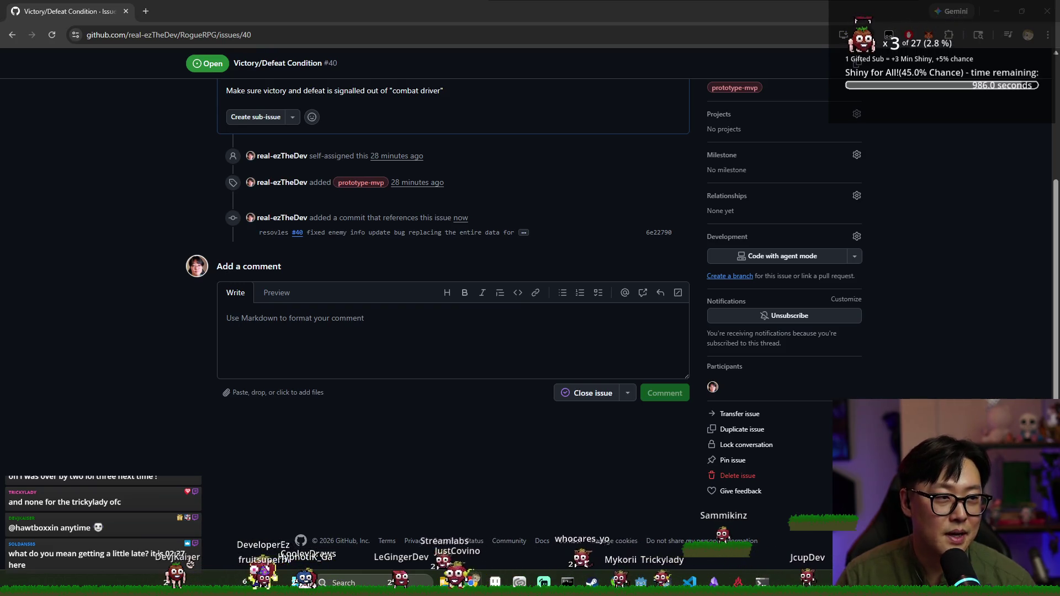
{"action": "key", "text": "alt+Tab"}
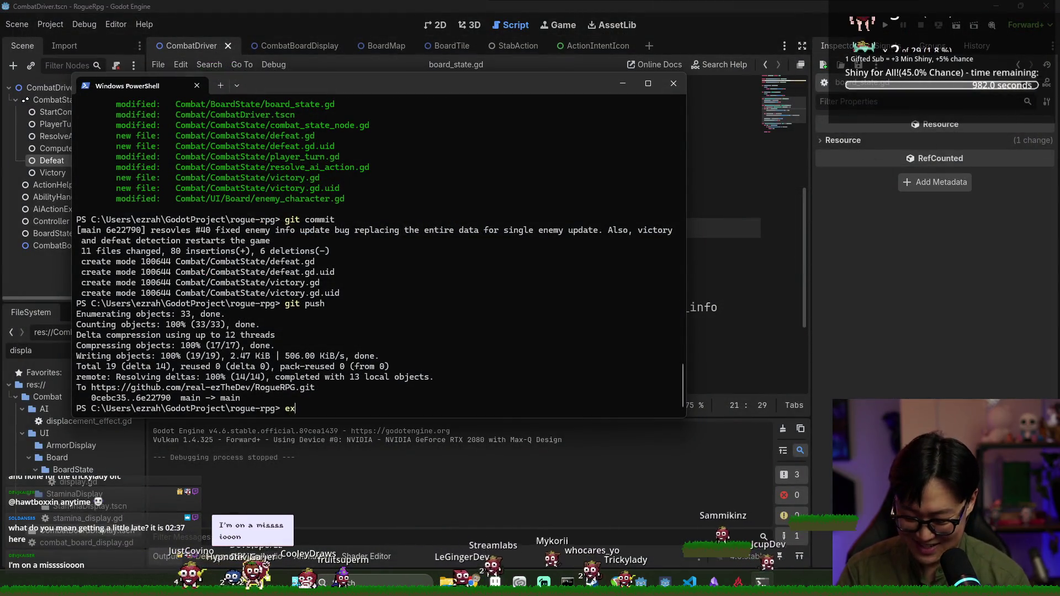
- Exit the PowerShell session and review update_enemy_info around lines 17–19 of board_state.gd
{"action": "type", "text": "it"}
{"action": "key", "text": "Return"}
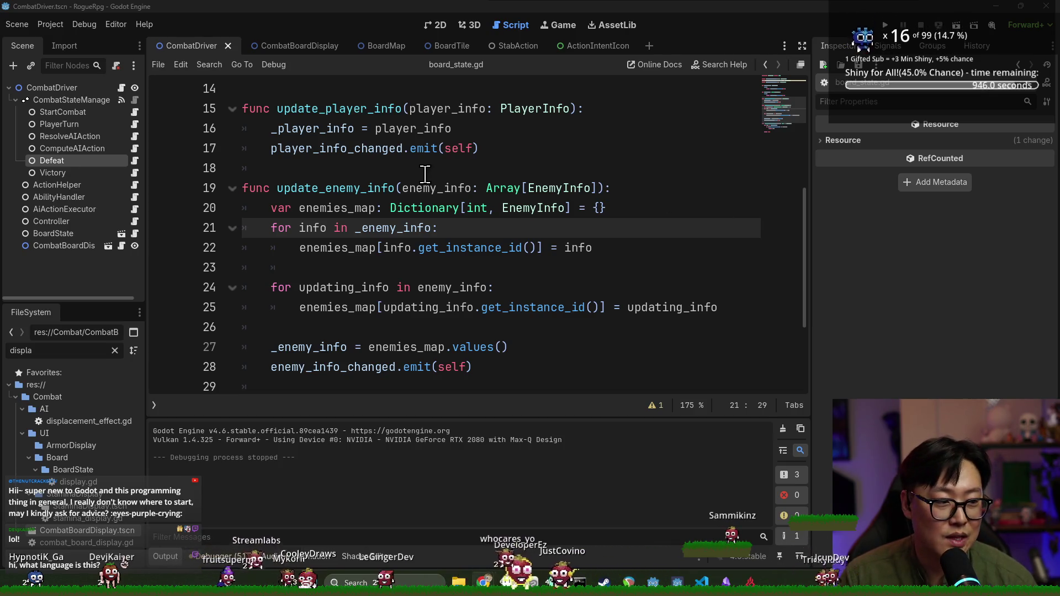
{"action": "left_click", "coordinate": [367, 150]}
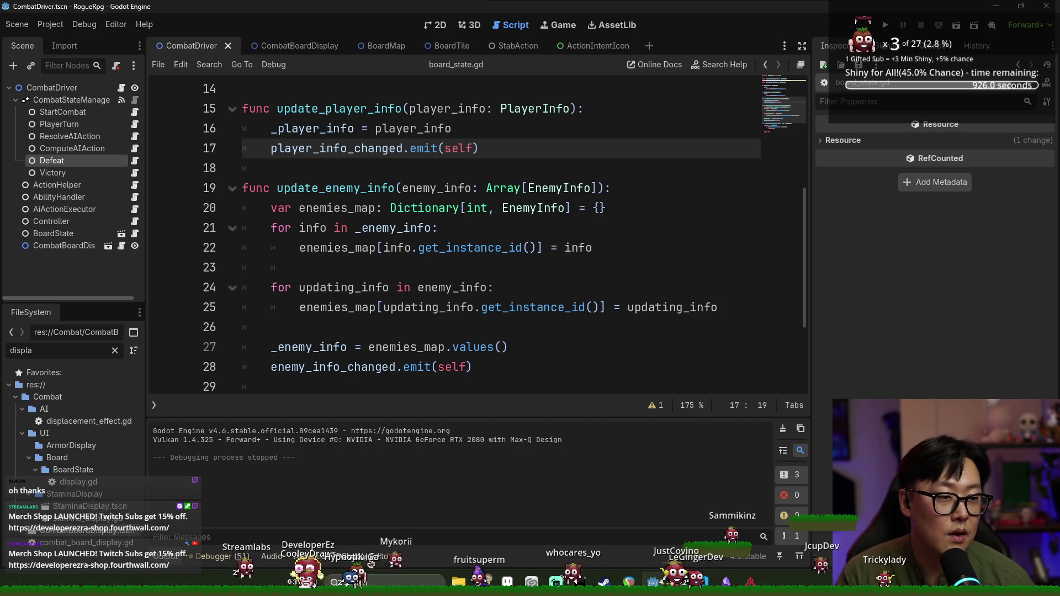
{"action": "left_click", "coordinate": [659, 188]}
- Save board_state.gd and move to the blank Chrome tab's address bar
{"action": "key", "text": "ctrl+s"}
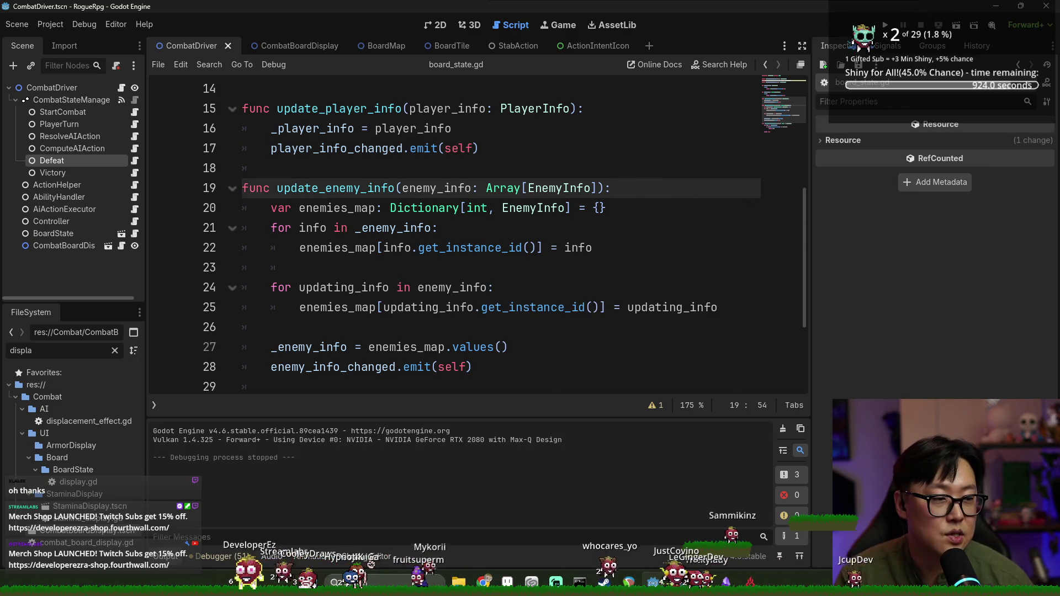
{"action": "key", "text": "alt+Tab"}
{"action": "left_click", "coordinate": [484, 33]}
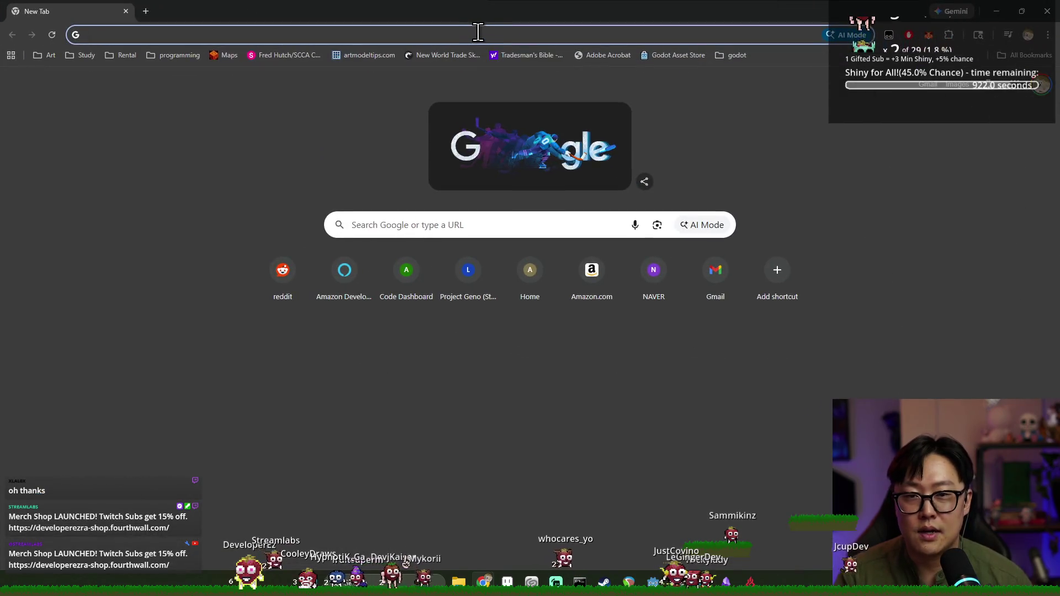
- Go to youtube.com, search 'brackey', and open the Brackeys channel's Videos list
{"action": "type", "text": "youtube.com"}
{"action": "key", "text": "Return"}
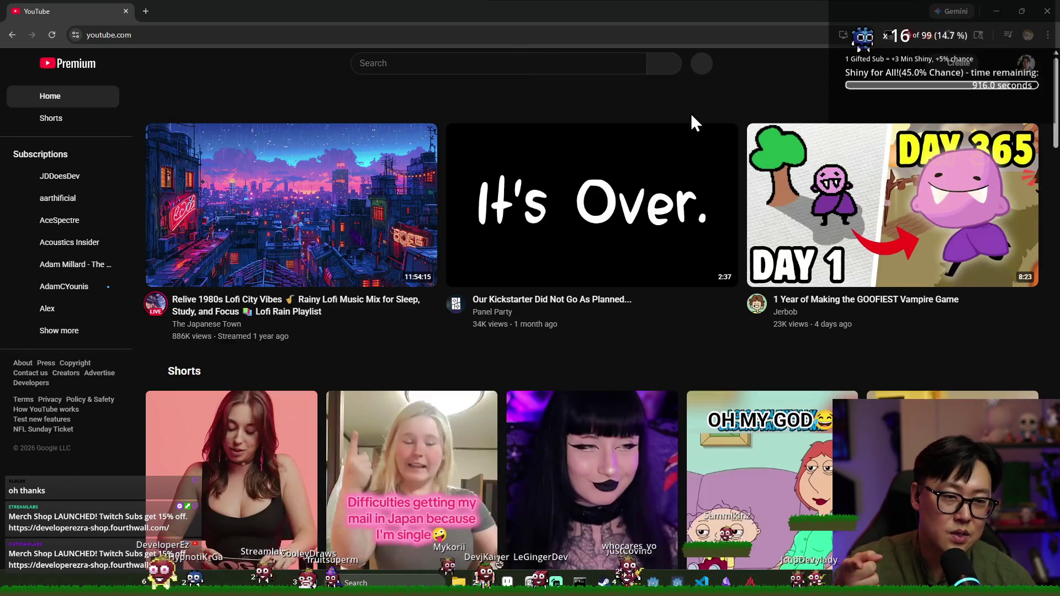
{"action": "left_click", "coordinate": [522, 63]}
{"action": "type", "text": "brackey"}
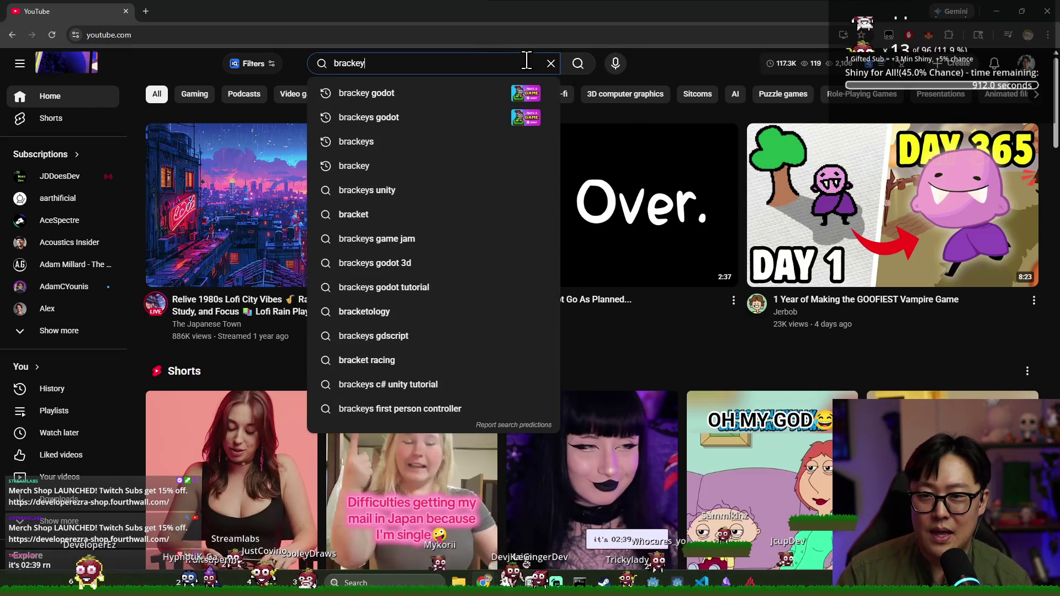
{"action": "key", "text": "Return"}
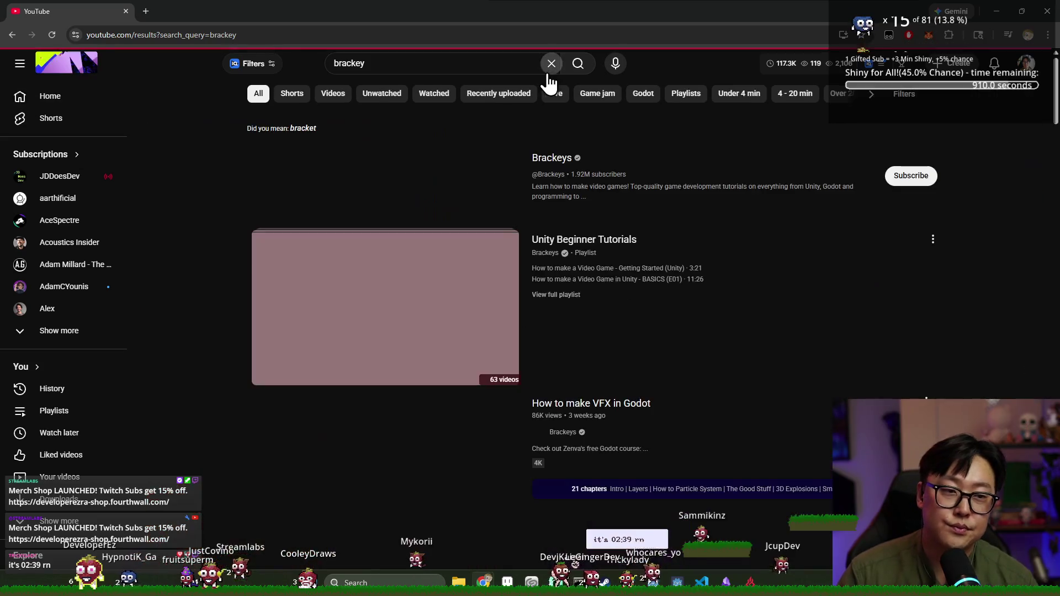
{"action": "left_click", "coordinate": [553, 160]}
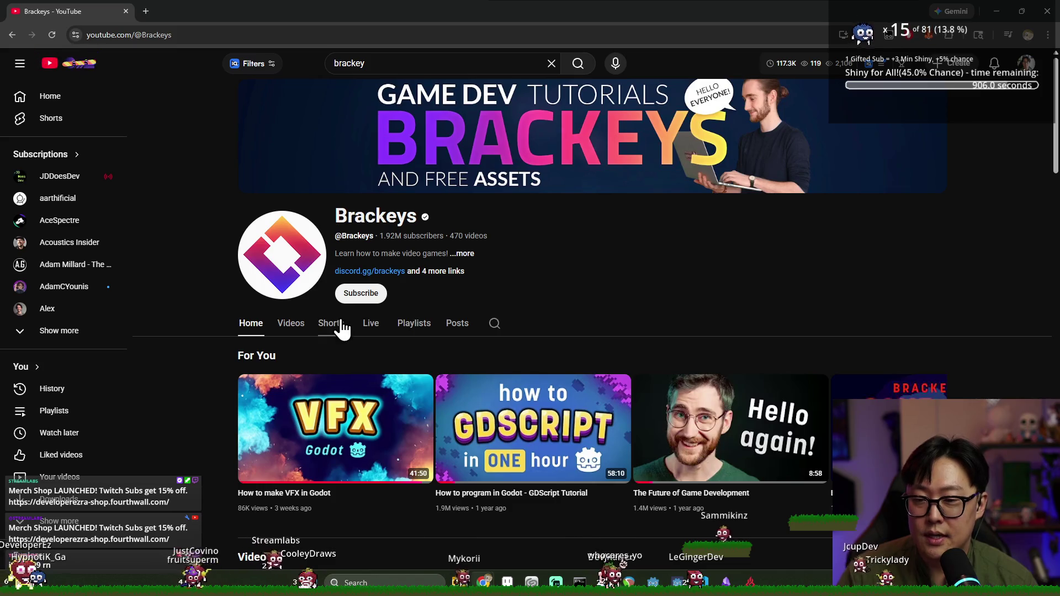
{"action": "left_click", "coordinate": [289, 325]}
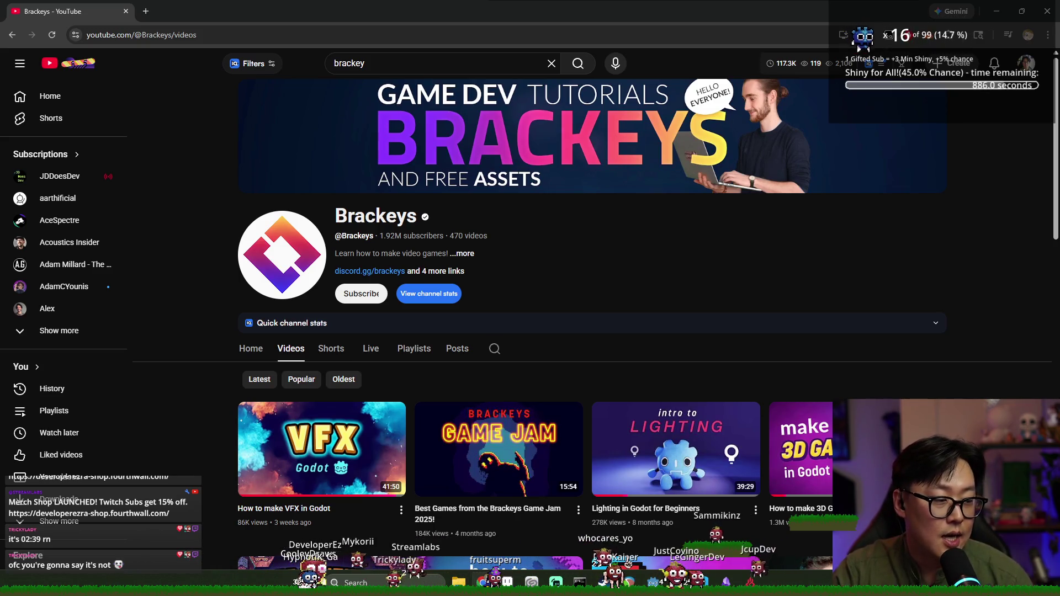
- Scroll through the Brackeys videos, then open a new blank tab
{"action": "scroll", "coordinate": [613, 325], "scroll_direction": "down", "scroll_amount": 5}
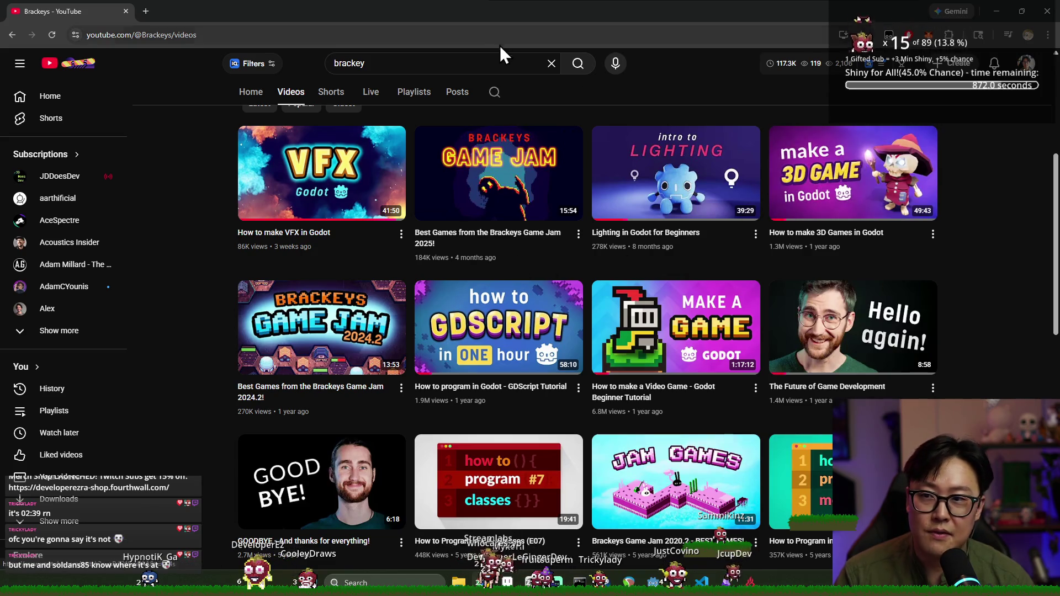
{"action": "key", "text": "ctrl+t"}
{"action": "type", "text": "d"}
{"action": "key", "text": "BackSpace"}
{"action": "type", "text": "d"}
{"action": "key", "text": "BackSpace"}
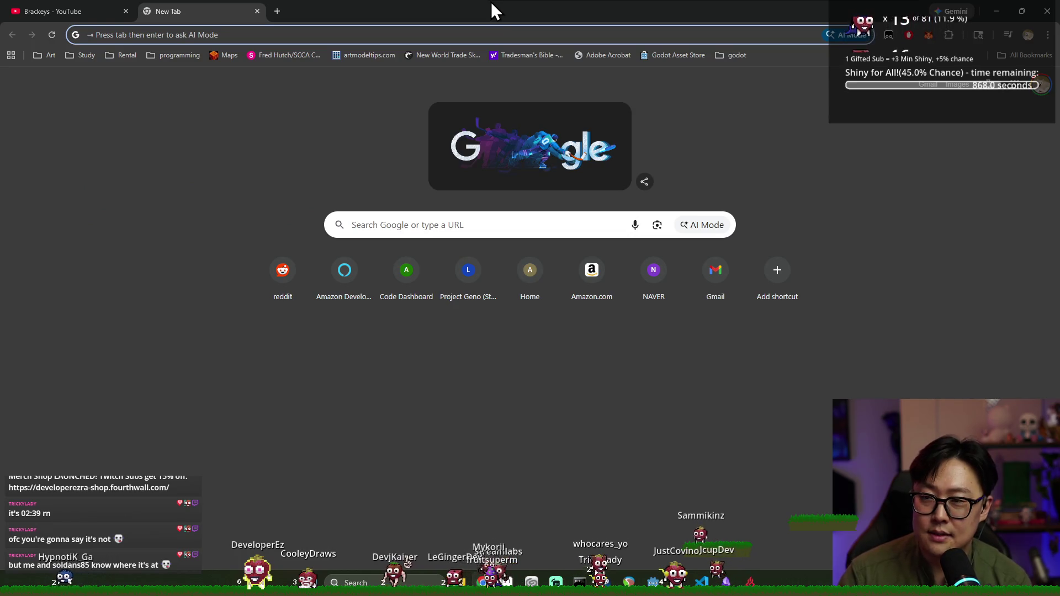
- Search 'godot engine documentation', expand Getting Started, and read through the Your first 2D game tutorial
{"action": "type", "text": "godot engine d"}
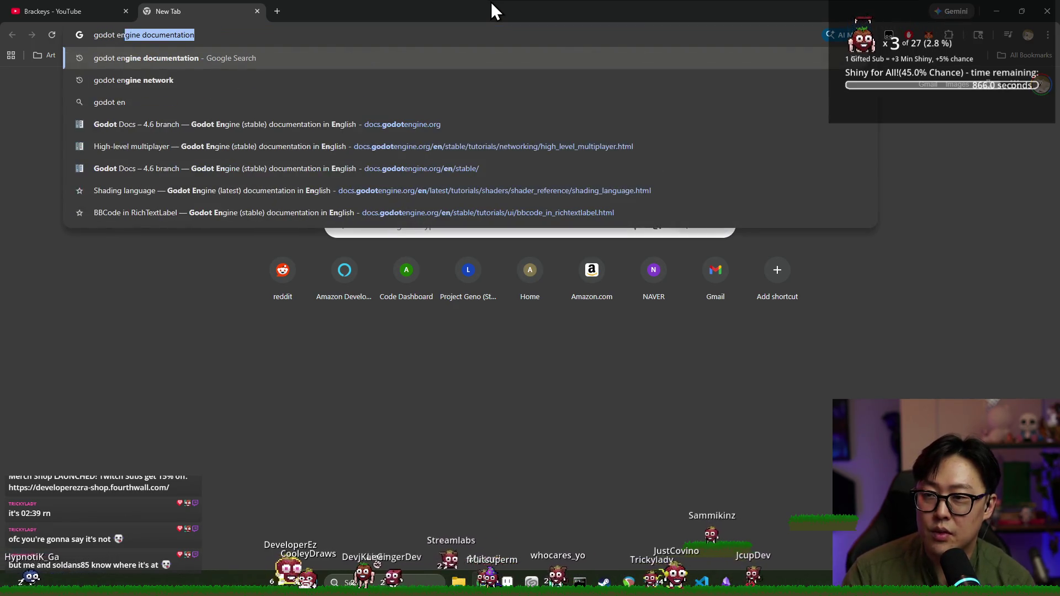
{"action": "type", "text": "ocumentation"}
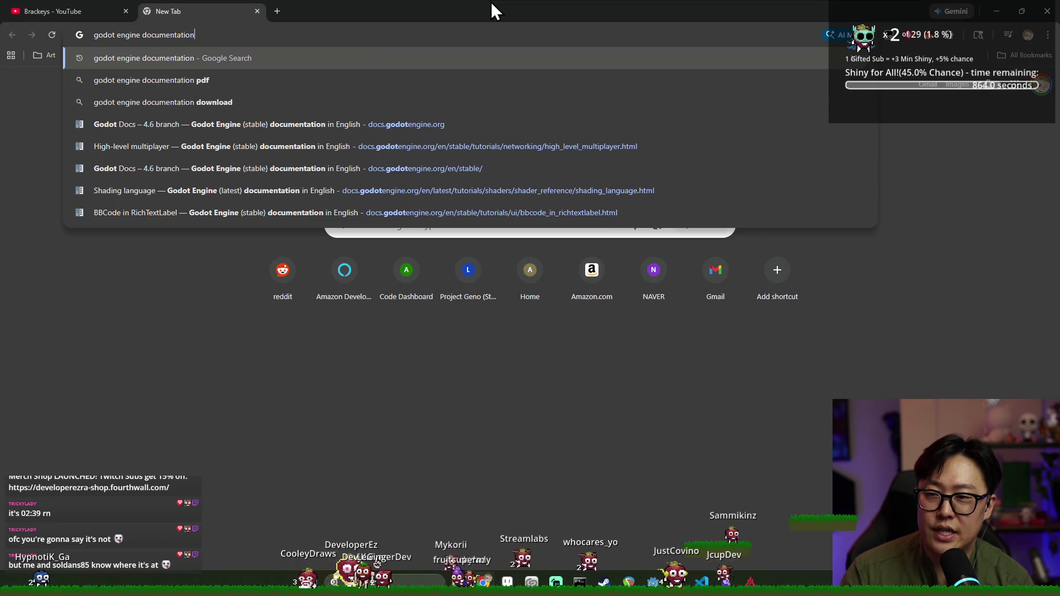
{"action": "key", "text": "Return"}
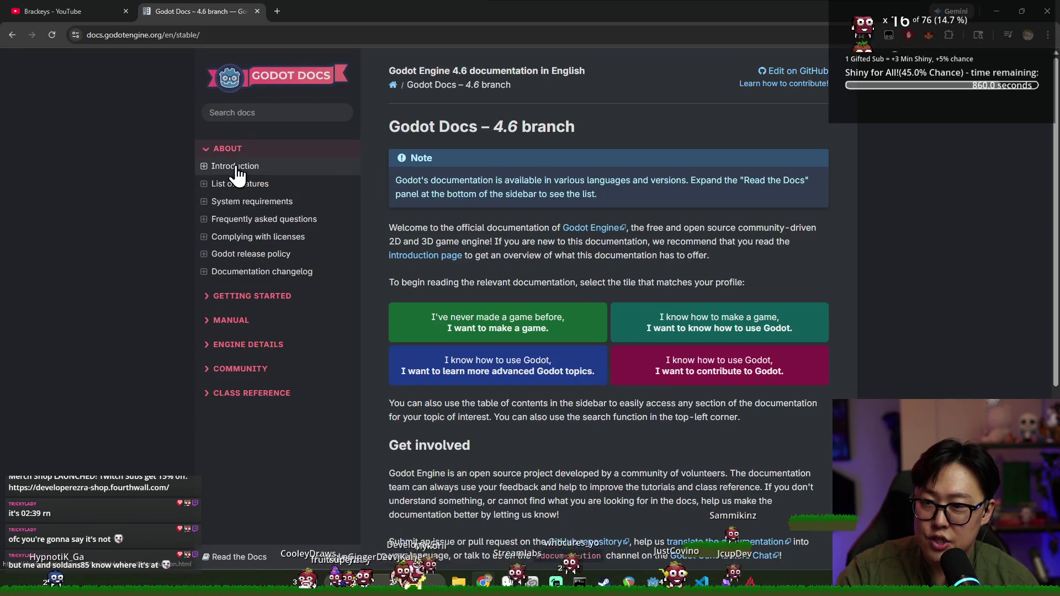
{"action": "left_click", "coordinate": [218, 296]}
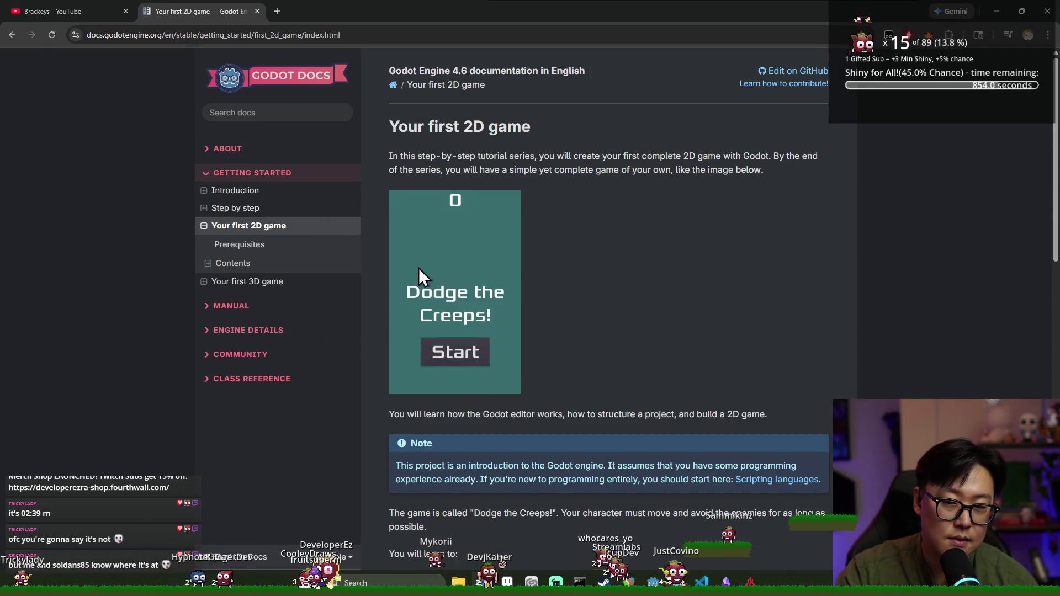
{"action": "scroll", "coordinate": [453, 261], "scroll_direction": "down", "scroll_amount": 1}
{"action": "scroll", "coordinate": [458, 265], "scroll_direction": "up", "scroll_amount": 1}
{"action": "scroll", "coordinate": [474, 254], "scroll_direction": "down", "scroll_amount": 4}
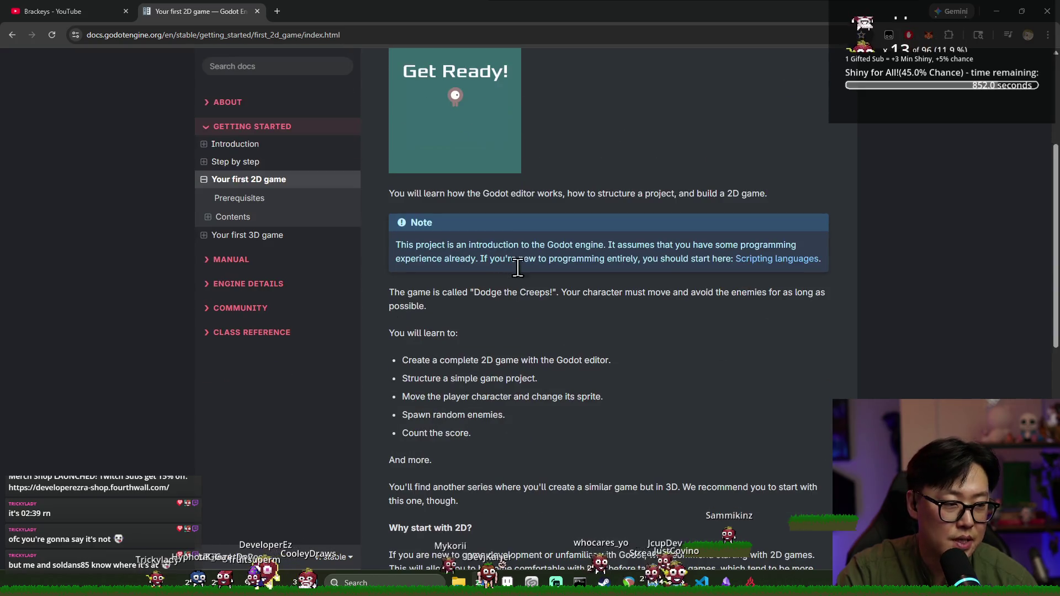
{"action": "scroll", "coordinate": [546, 237], "scroll_direction": "up", "scroll_amount": 4}
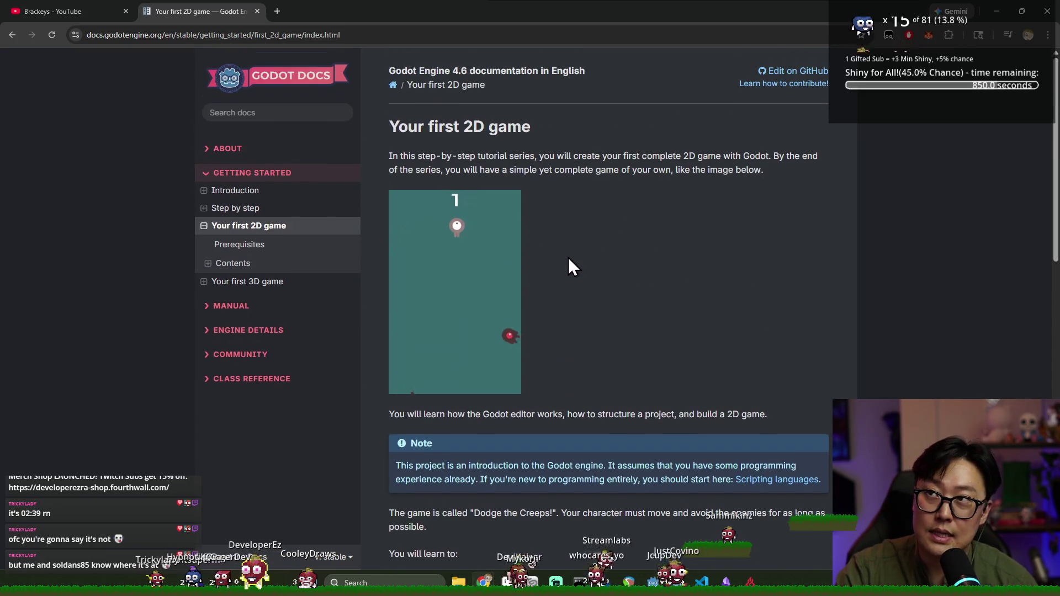
{"action": "scroll", "coordinate": [564, 254], "scroll_direction": "down", "scroll_amount": 8}
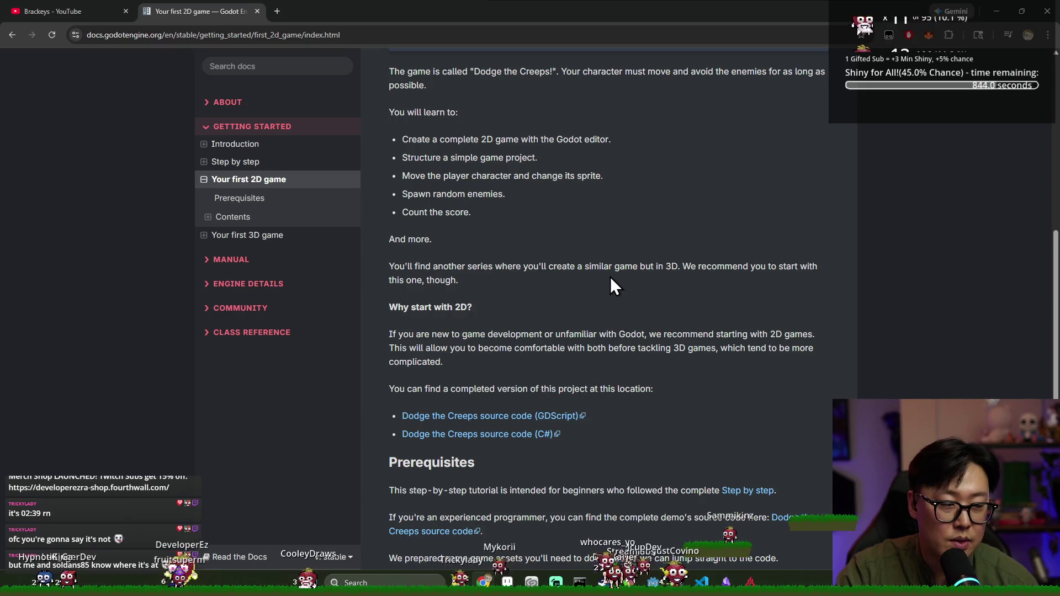
{"action": "scroll", "coordinate": [601, 329], "scroll_direction": "down", "scroll_amount": 4}
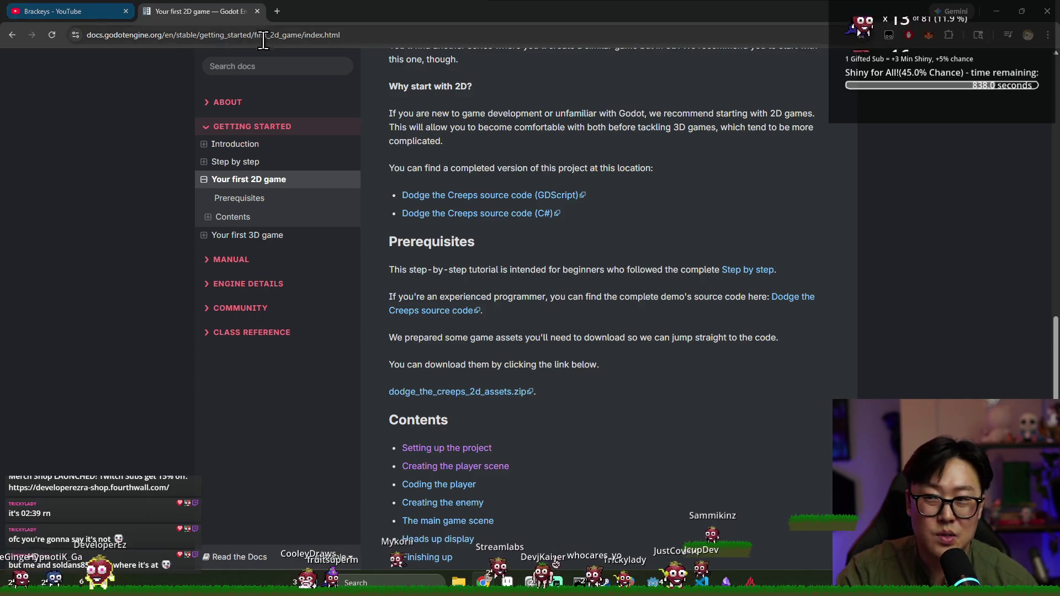
{"action": "scroll", "coordinate": [404, 210], "scroll_direction": "up", "scroll_amount": 8}
{"action": "scroll", "coordinate": [527, 188], "scroll_direction": "up", "scroll_amount": 4}
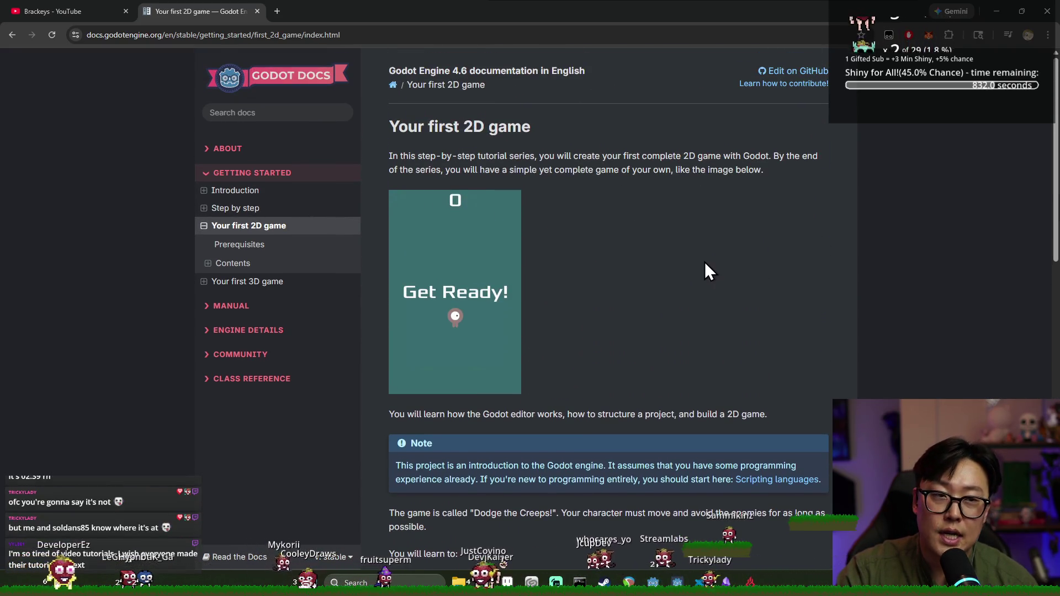
- Glance at the Brackeys tab, return to the docs, and drag the Twitch raid browser into view
{"action": "key", "text": "ctrl+Tab"}
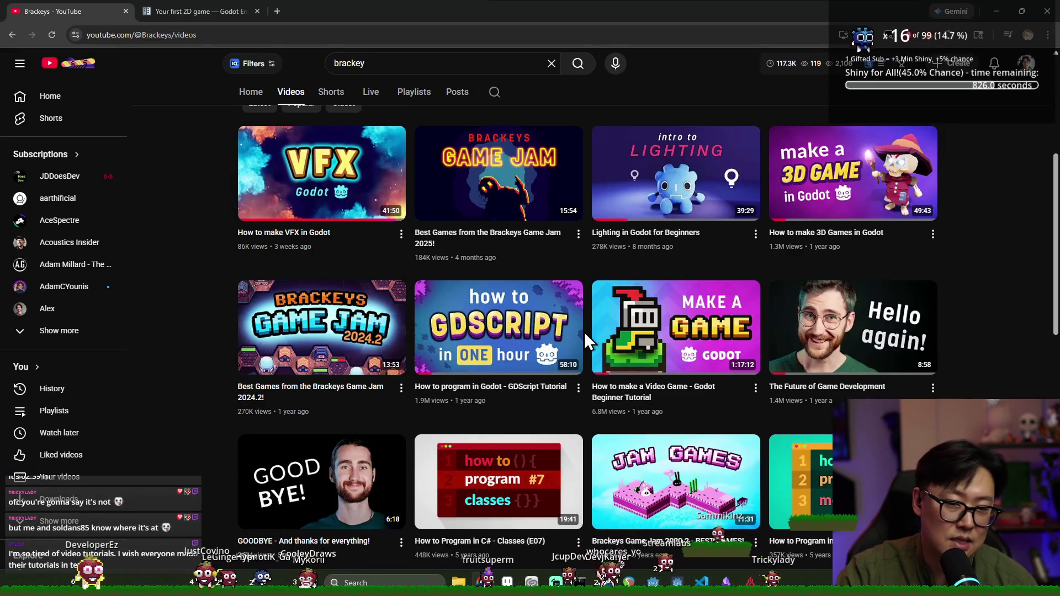
{"action": "left_click", "coordinate": [207, 8]}
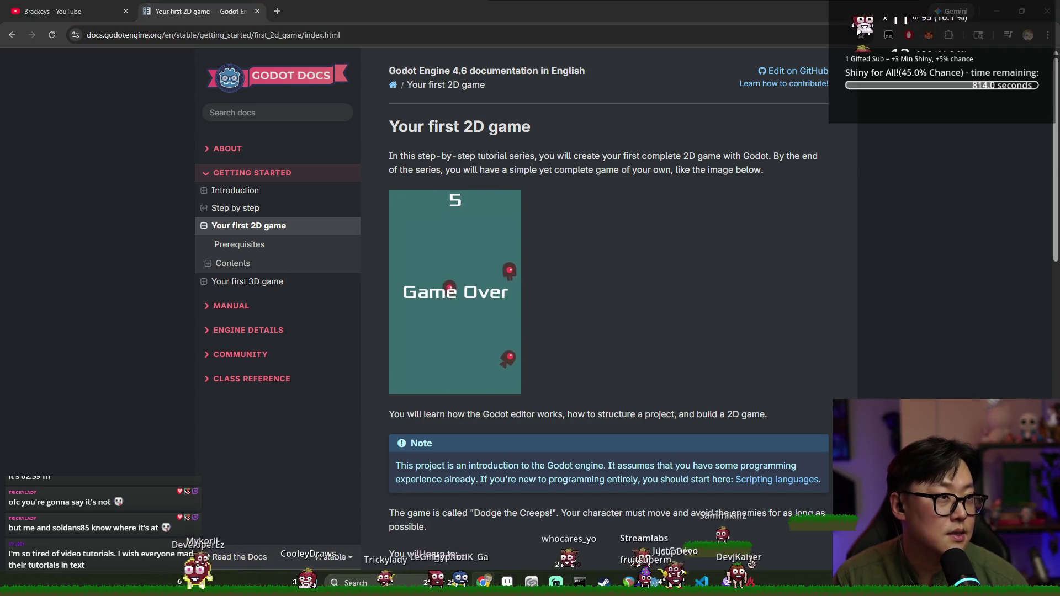
{"action": "mouse_move", "coordinate": [1059, 33]}
{"action": "left_mouse_down"}
{"action": "mouse_move", "coordinate": [1059, 43]}
{"action": "mouse_move", "coordinate": [564, 2]}
{"action": "mouse_move", "coordinate": [409, 124]}
{"action": "mouse_move", "coordinate": [465, 122]}
{"action": "mouse_move", "coordinate": [458, 3]}
{"action": "left_mouse_up"}
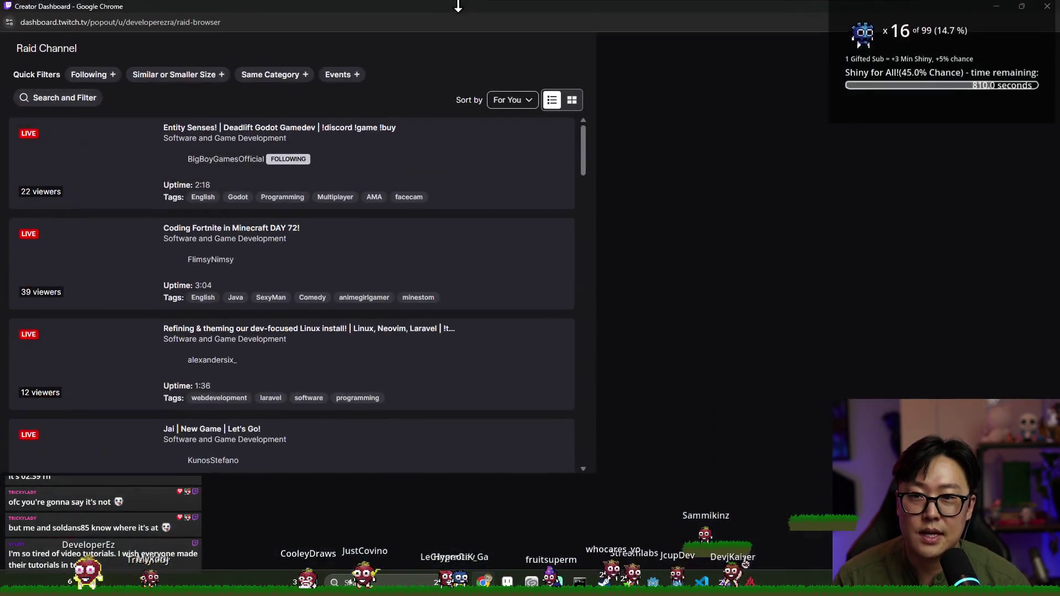
- Filter the raid list to Following and preview the Deadlift Godot gamedev stream, scrolling its chat
{"action": "left_click", "coordinate": [105, 76]}
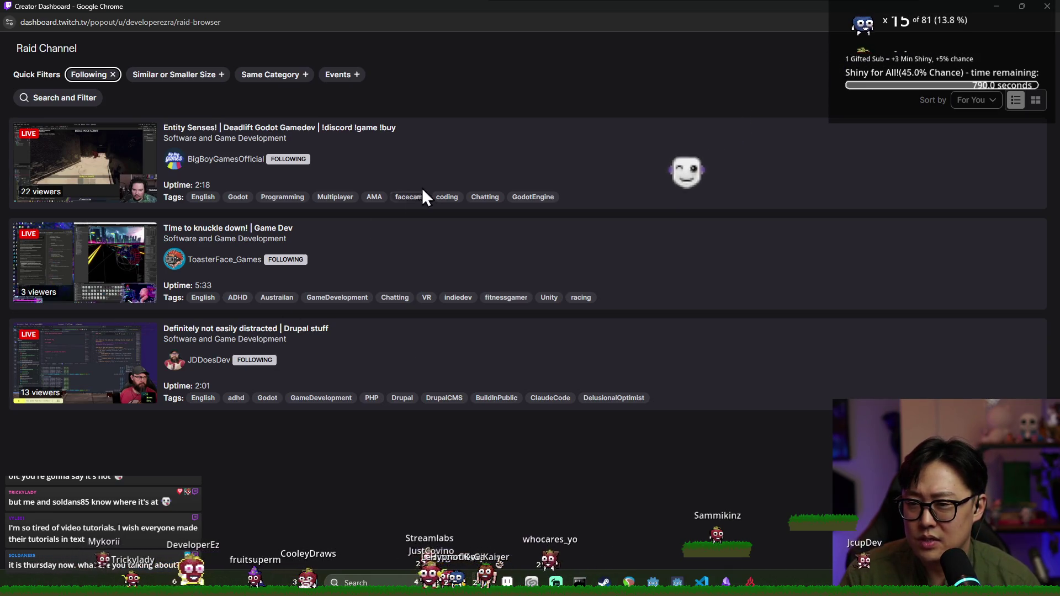
{"action": "left_click", "coordinate": [450, 177]}
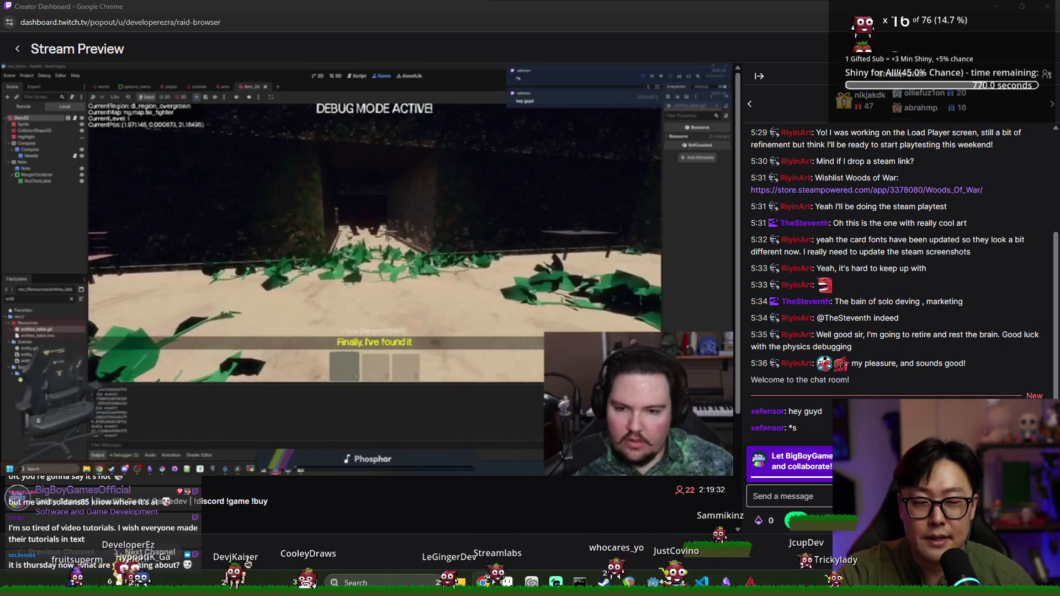
{"action": "scroll", "coordinate": [900, 331], "scroll_direction": "up", "scroll_amount": 1}
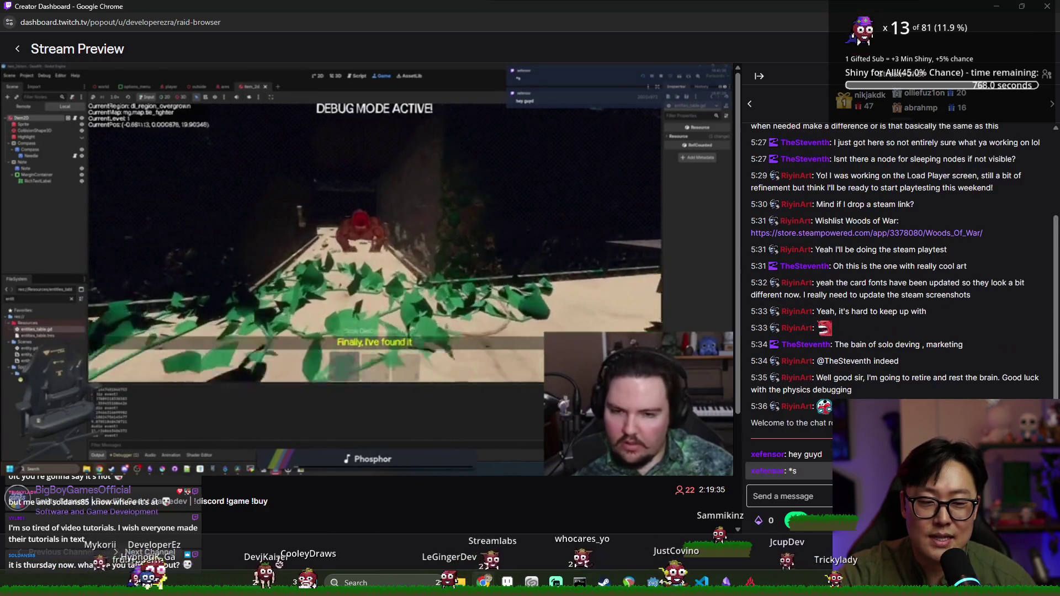